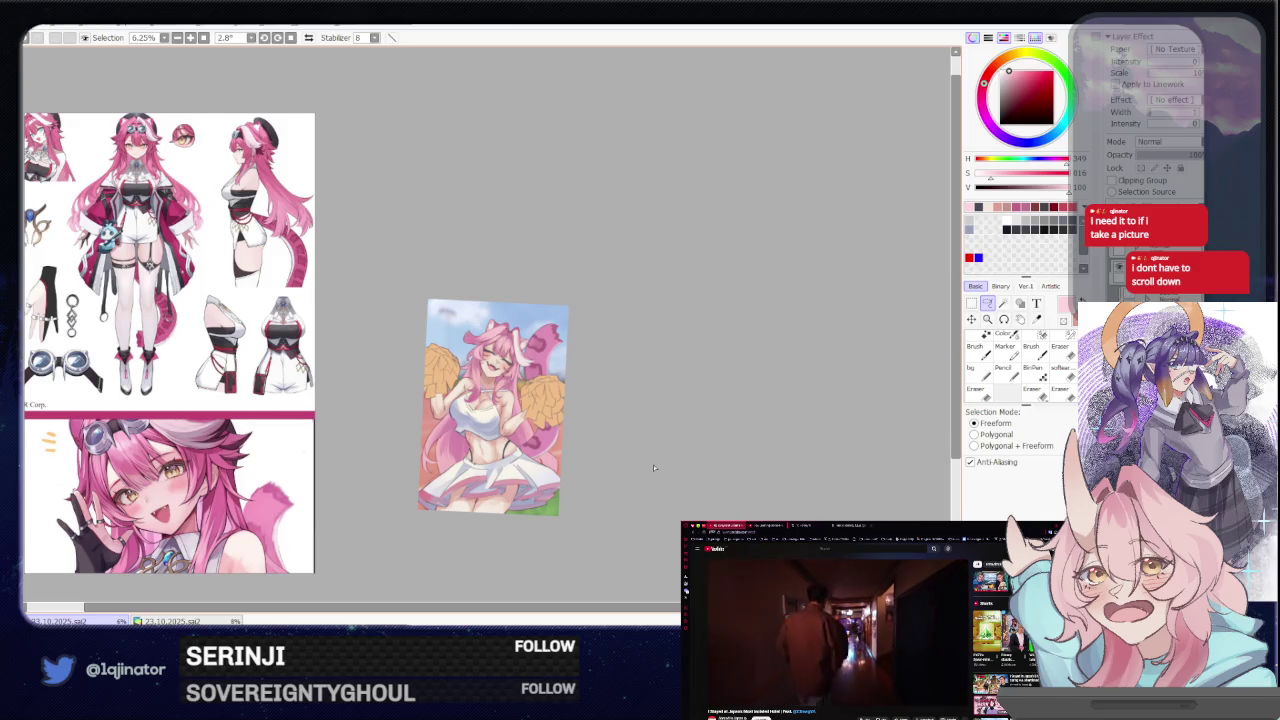
Zoom to 16.6%, pick a slightly darkened orange-brown colour, and ready the freeform Lasso
scroll(650, 465, "up", 1)
scroll(630, 464, "up", 1)
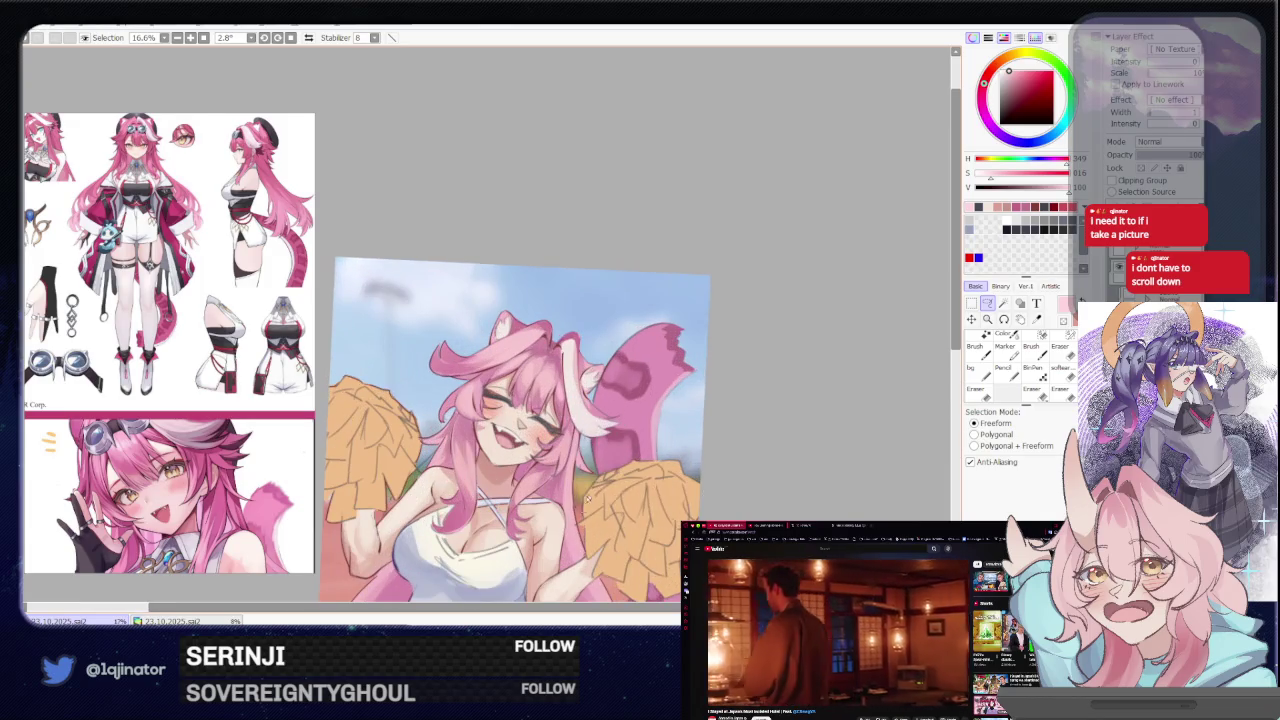
scroll(610, 462, "up", 1)
left_click_drag(603, 462, 613, 497)
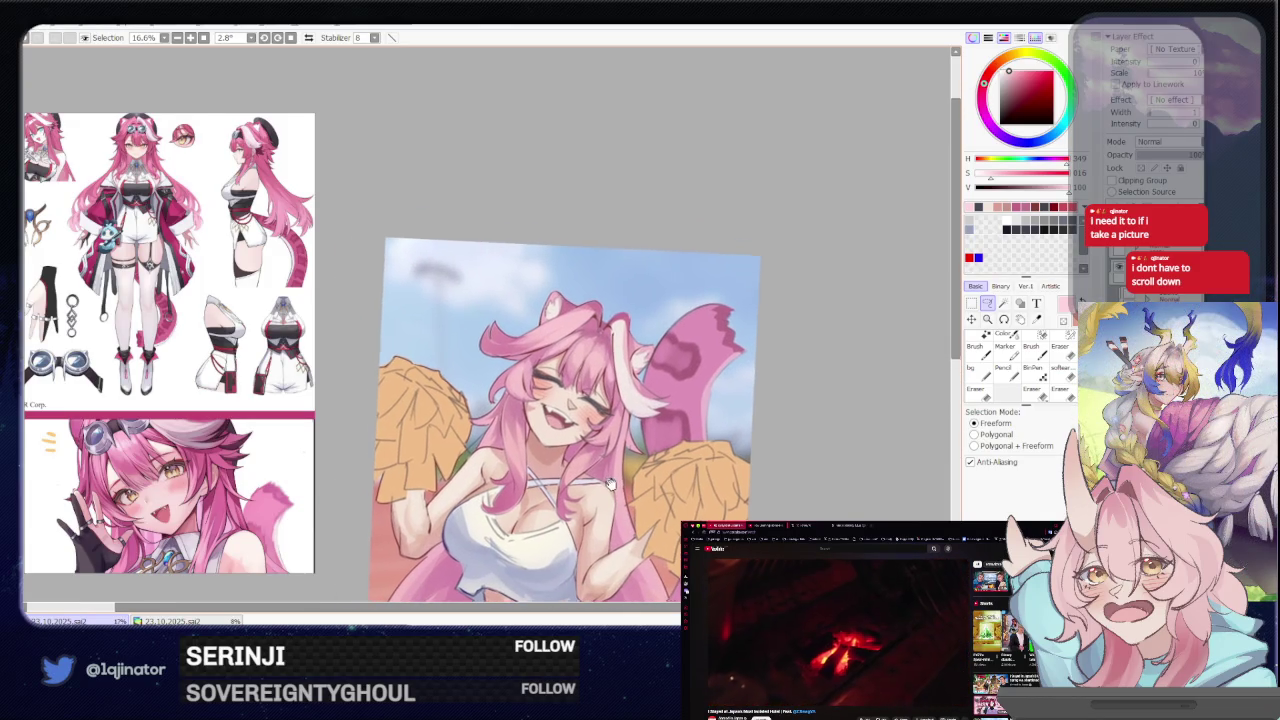
key("b")
left_click(425, 442, "alt")
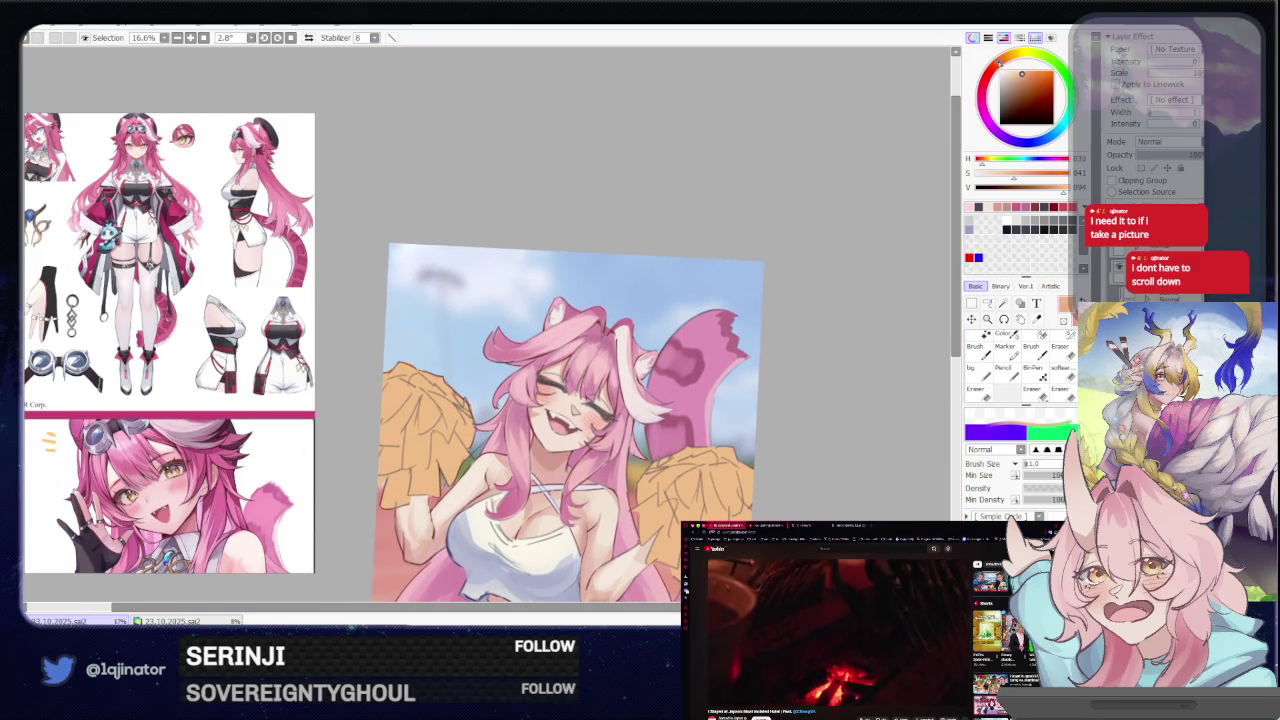
left_click(1020, 80)
left_click(987, 303)
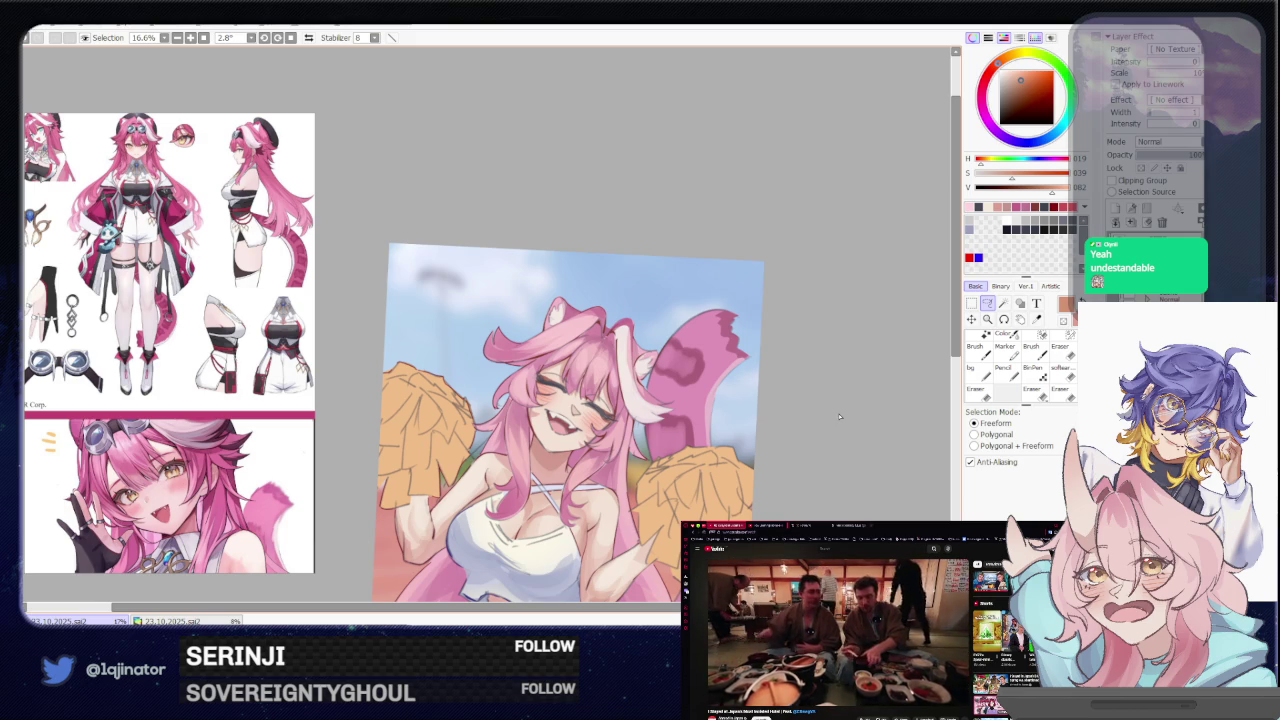
Clear the stray selection, outline part of the left pom-pom, and pick a lighter tone
scroll(840, 395, "up", 1)
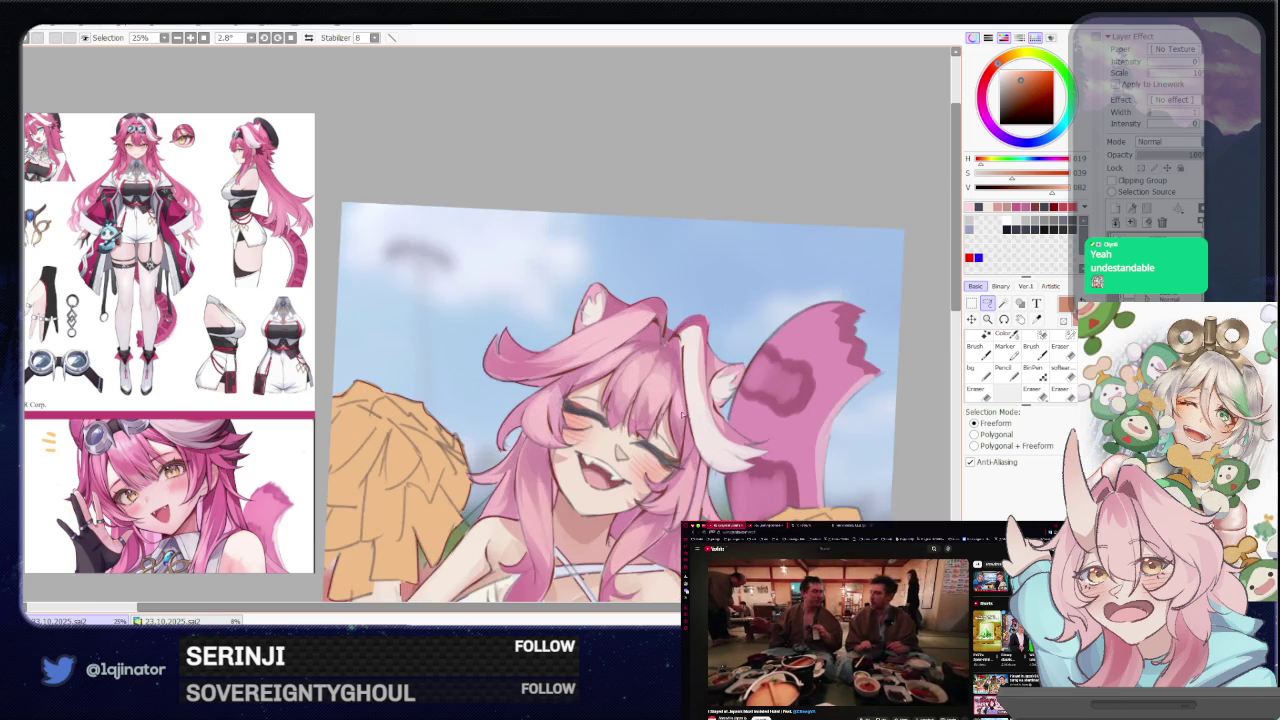
scroll(555, 497, "up", 1)
scroll(428, 434, "down", 1)
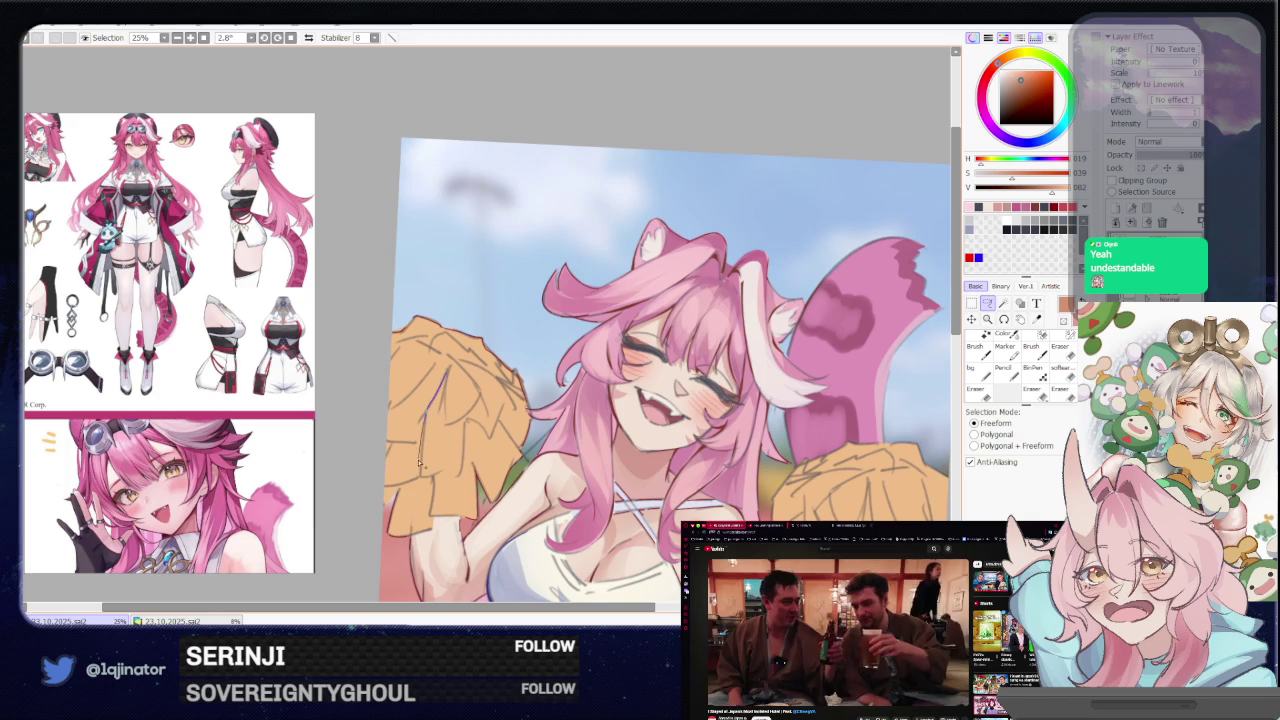
left_click_drag(452, 452, 447, 388)
key("ctrl+d")
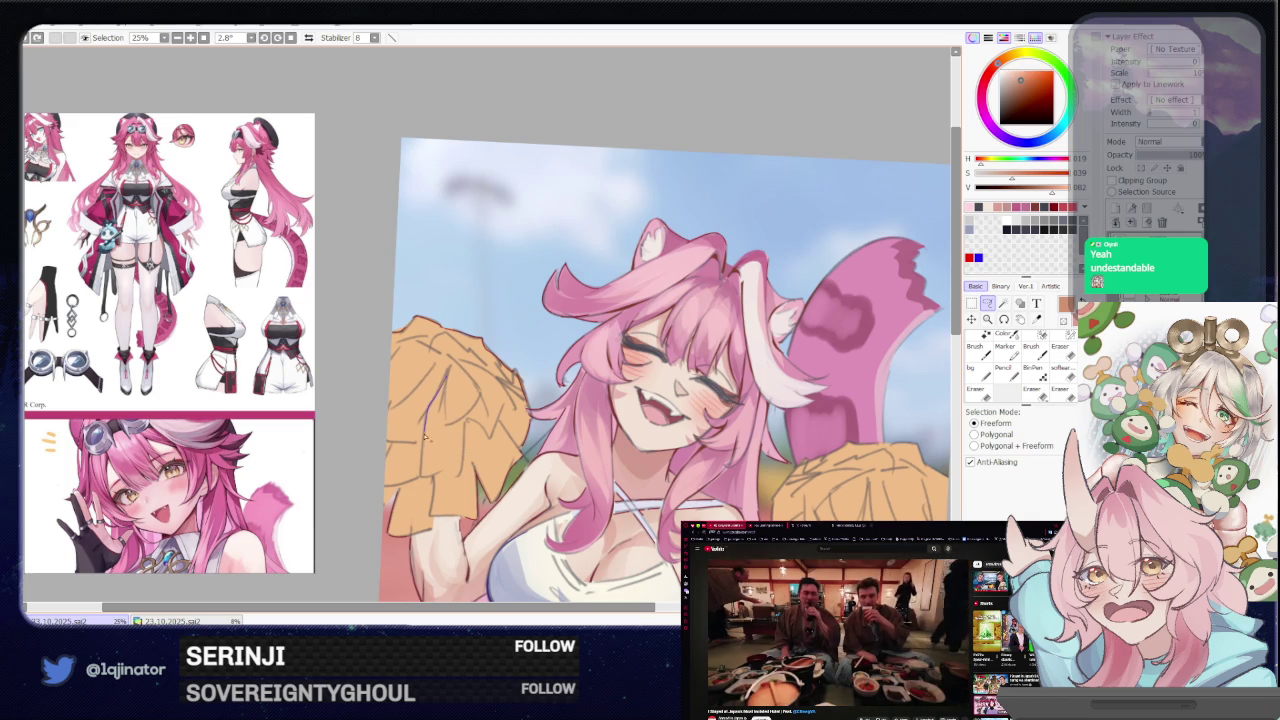
left_click_drag(430, 457, 424, 452)
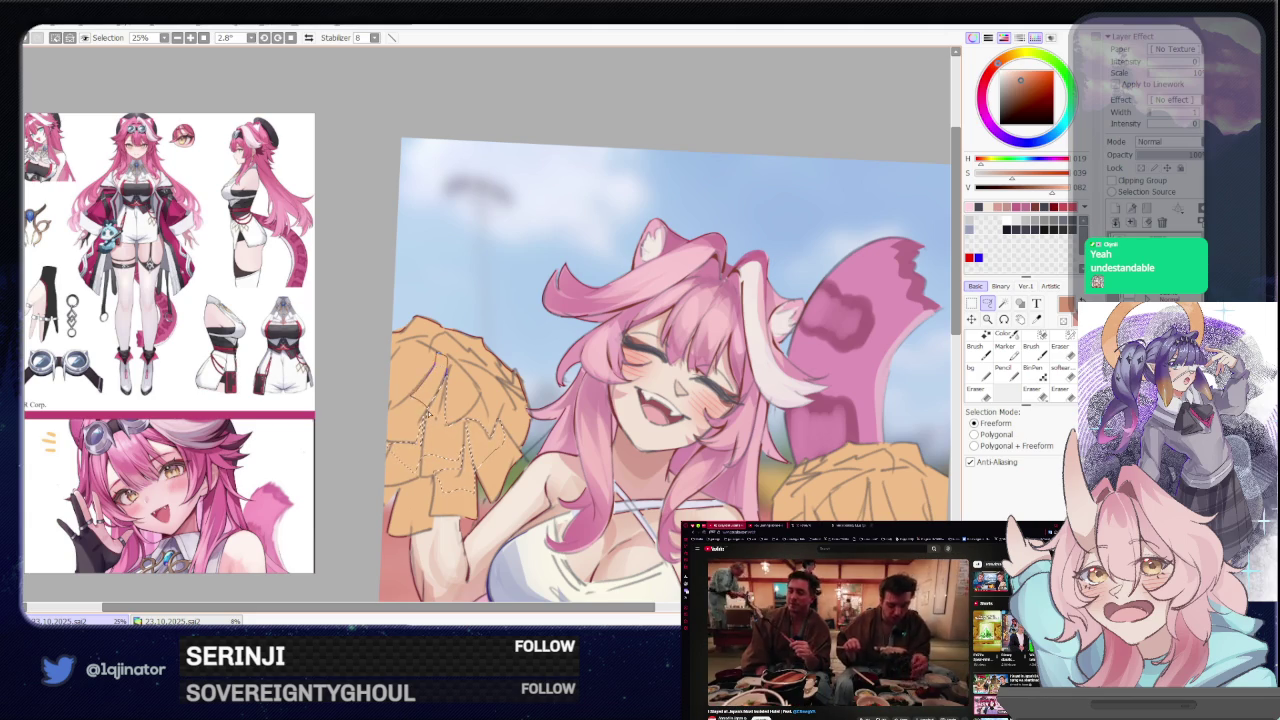
key("b")
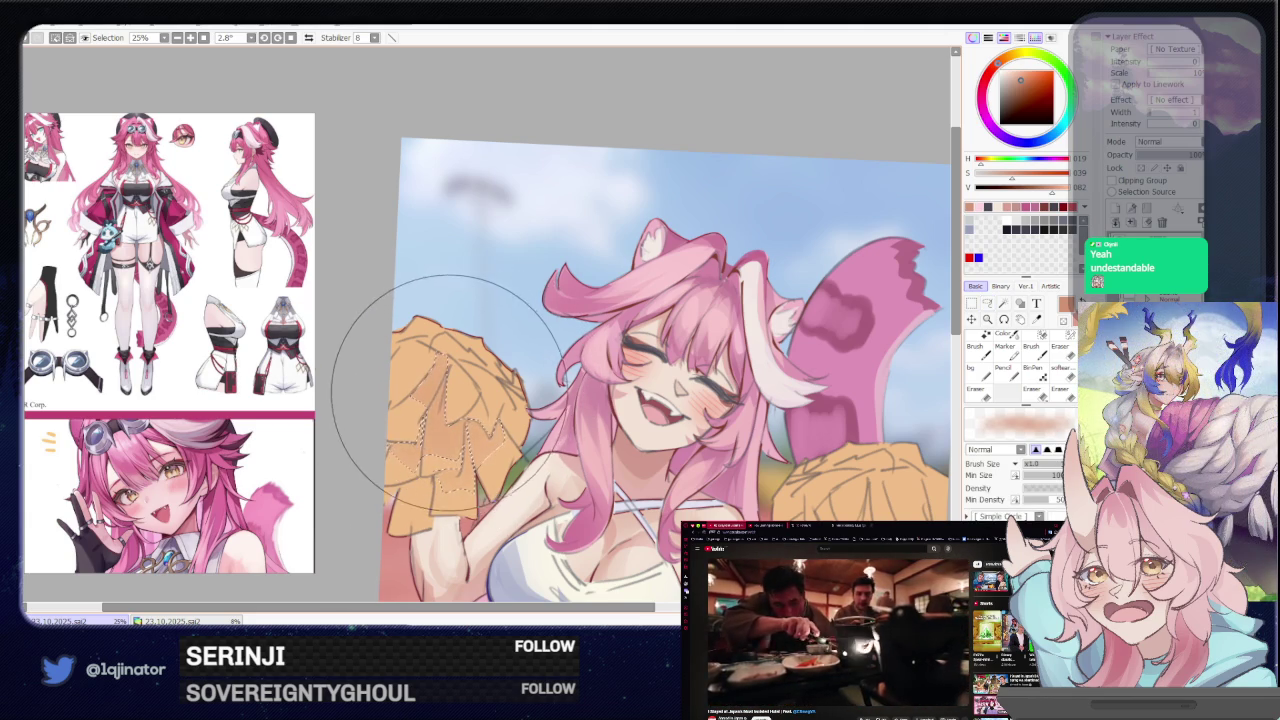
key("l")
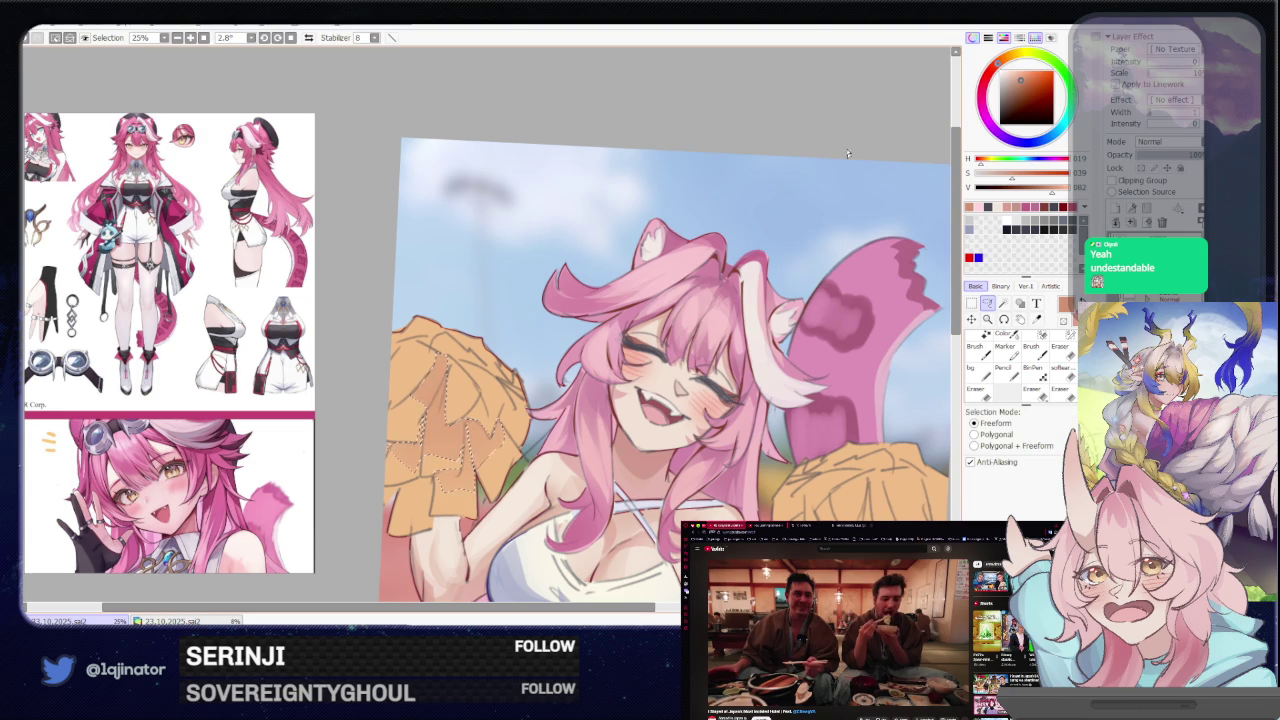
key("b")
left_click_drag(1021, 74, 1012, 72)
Lasso more strands around the left pom-pom and switch to the brush to shade them
left_click(988, 303)
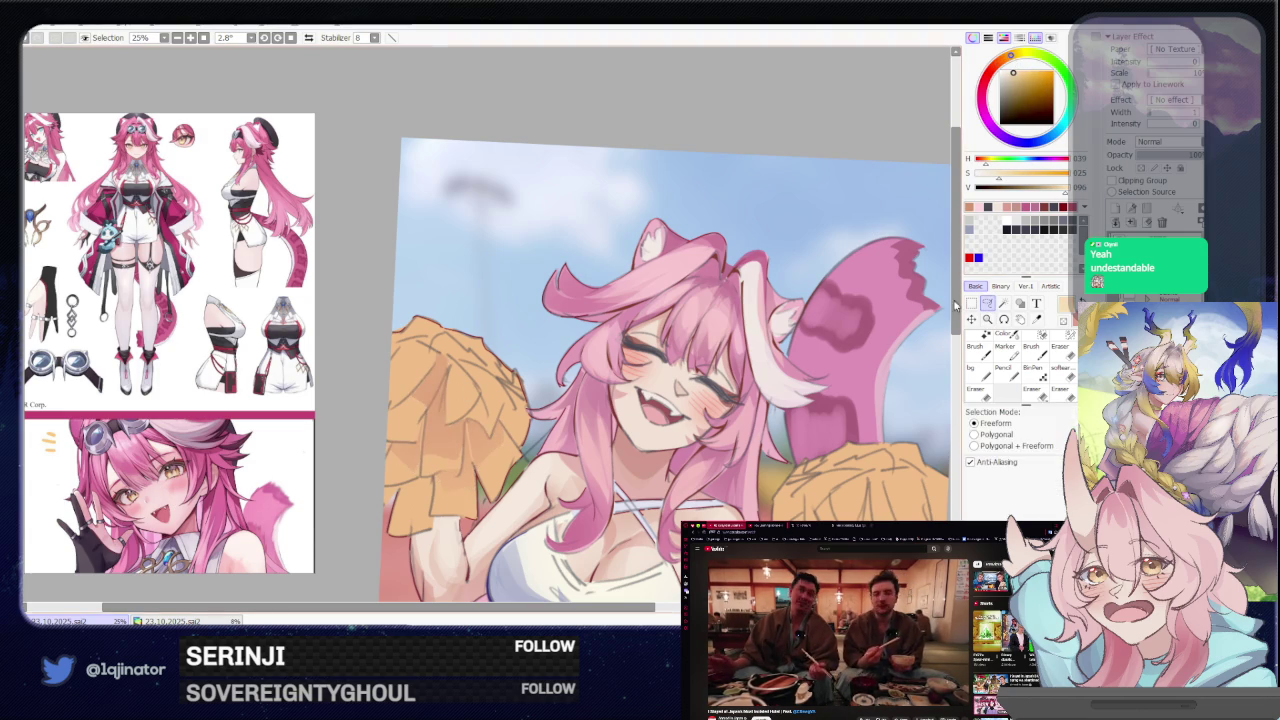
left_click_drag(421, 376, 416, 443)
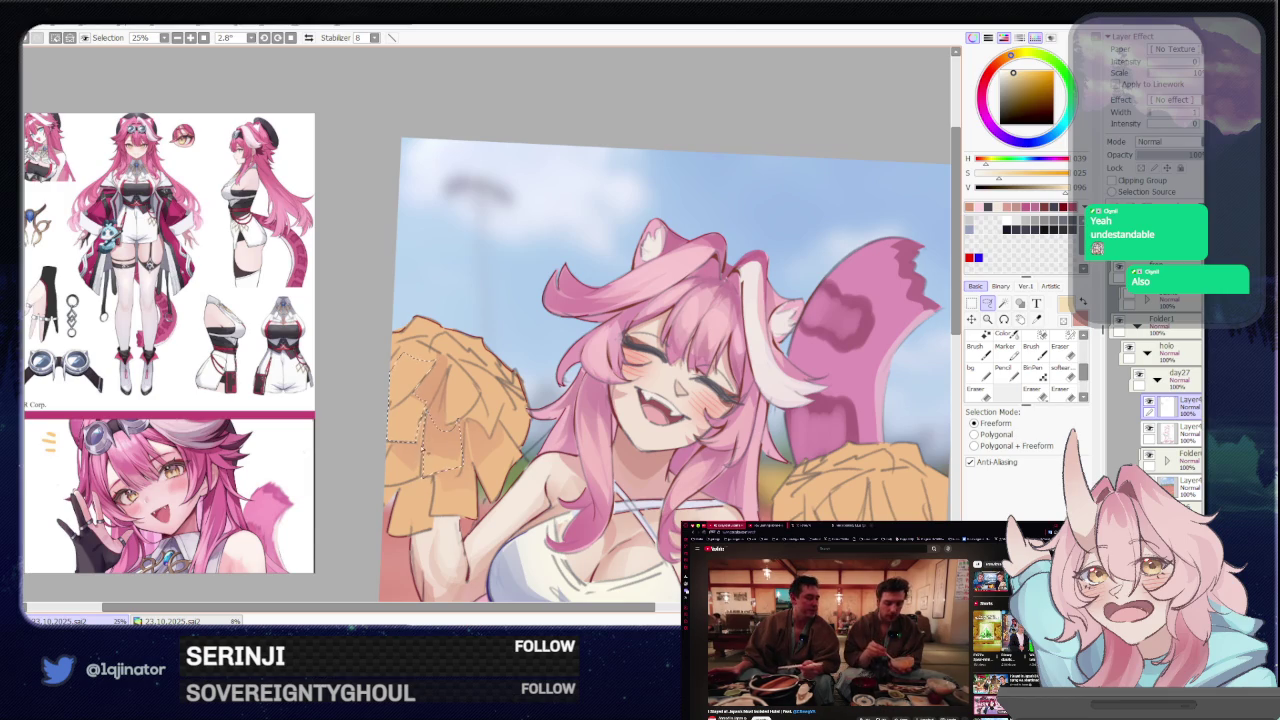
mouse_move(395, 510)
left_mouse_down()
mouse_move(465, 515)
mouse_move(488, 432)
left_mouse_up()
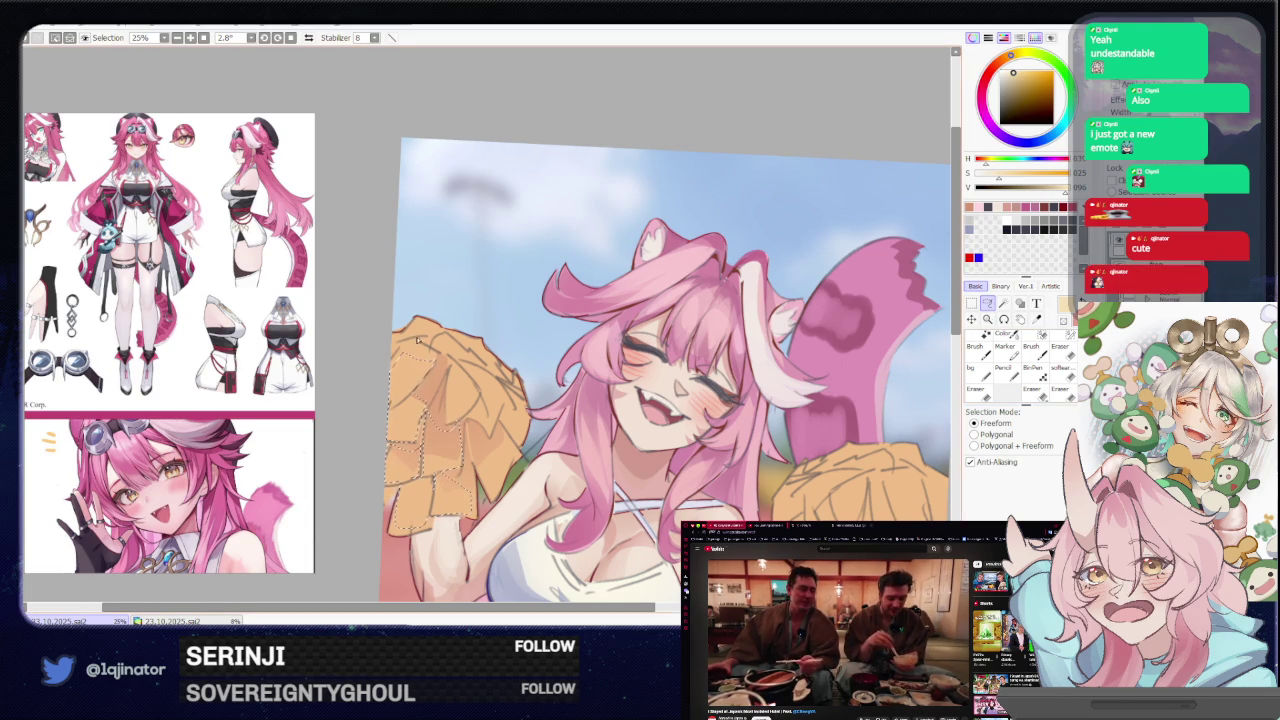
left_click_drag(375, 375, 431, 363)
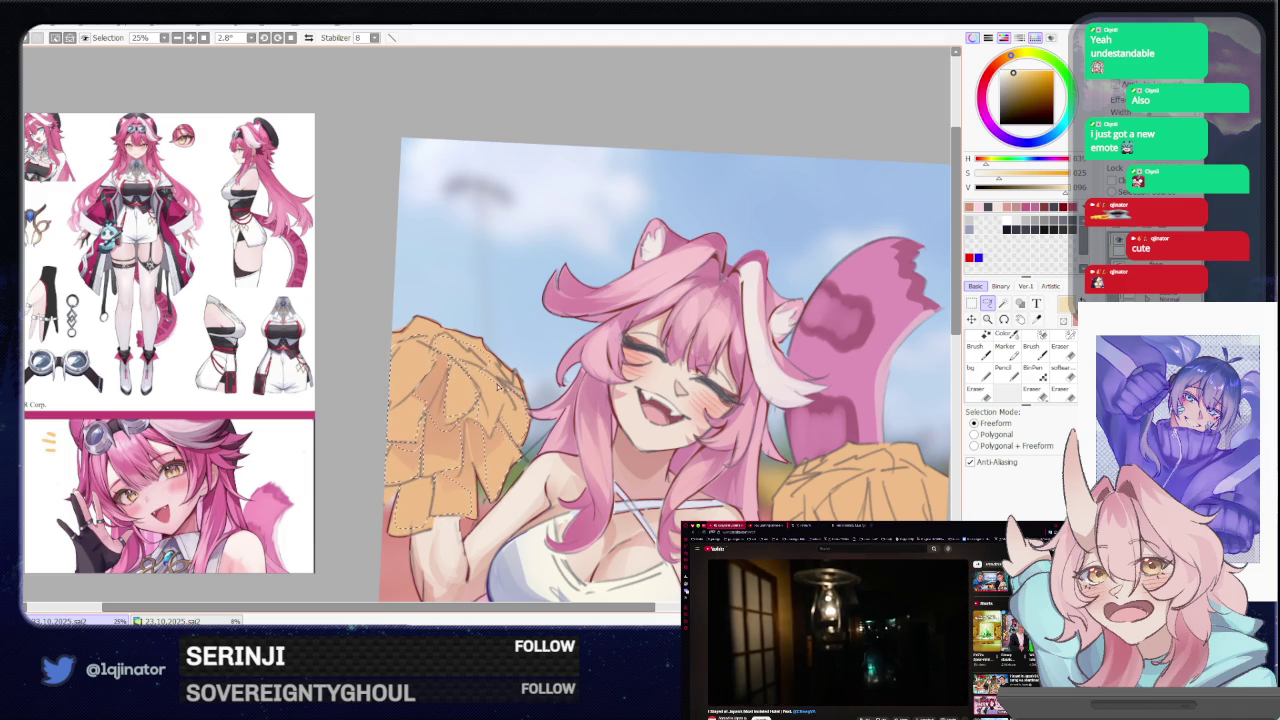
scroll(495, 340, "down", 2)
key("b")
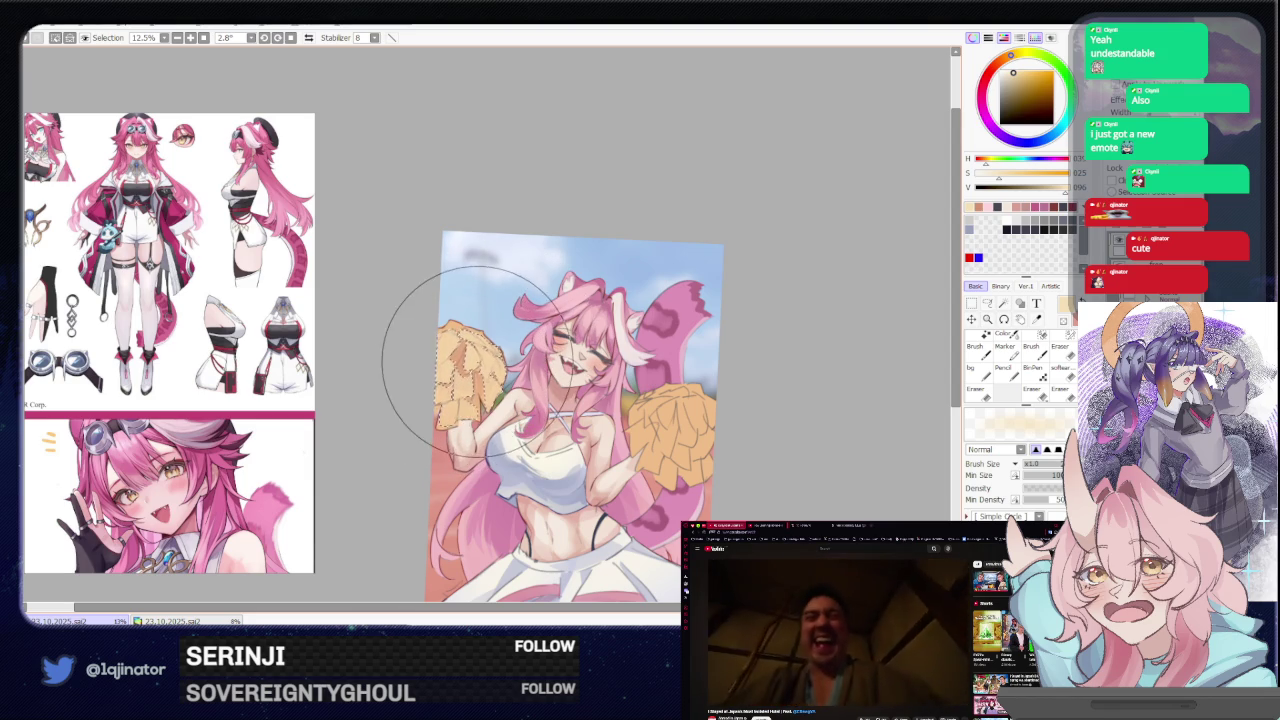
Lasso the right pom-pom's strands and shade them with the brush
left_click(987, 303)
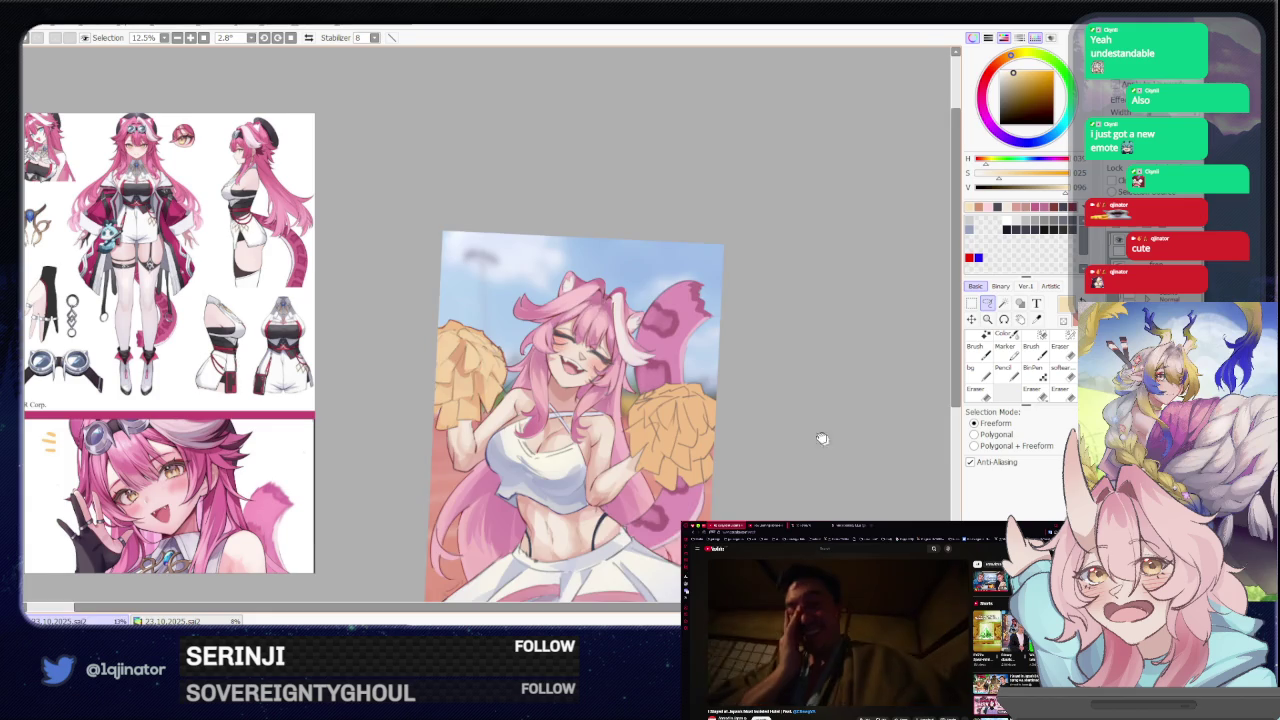
scroll(700, 380, "up", 1)
scroll(598, 323, "up", 1)
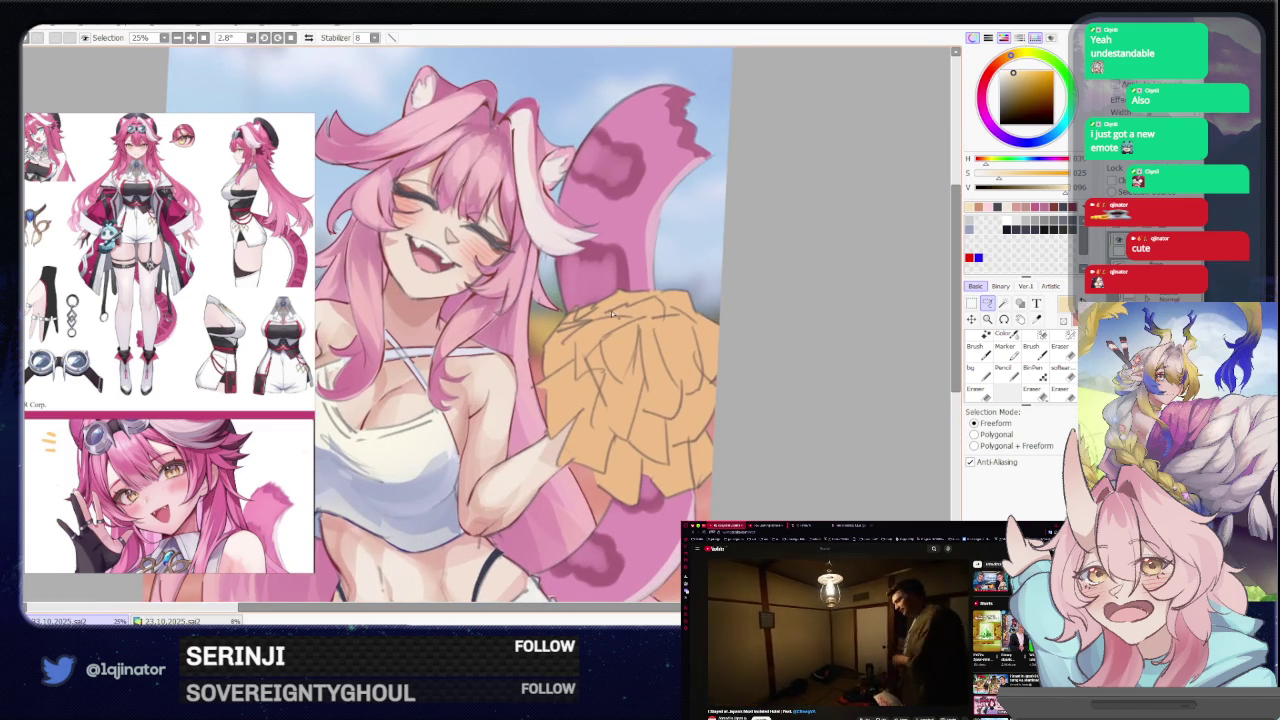
mouse_move(632, 322)
left_mouse_down()
mouse_move(622, 441)
mouse_move(647, 332)
left_mouse_up()
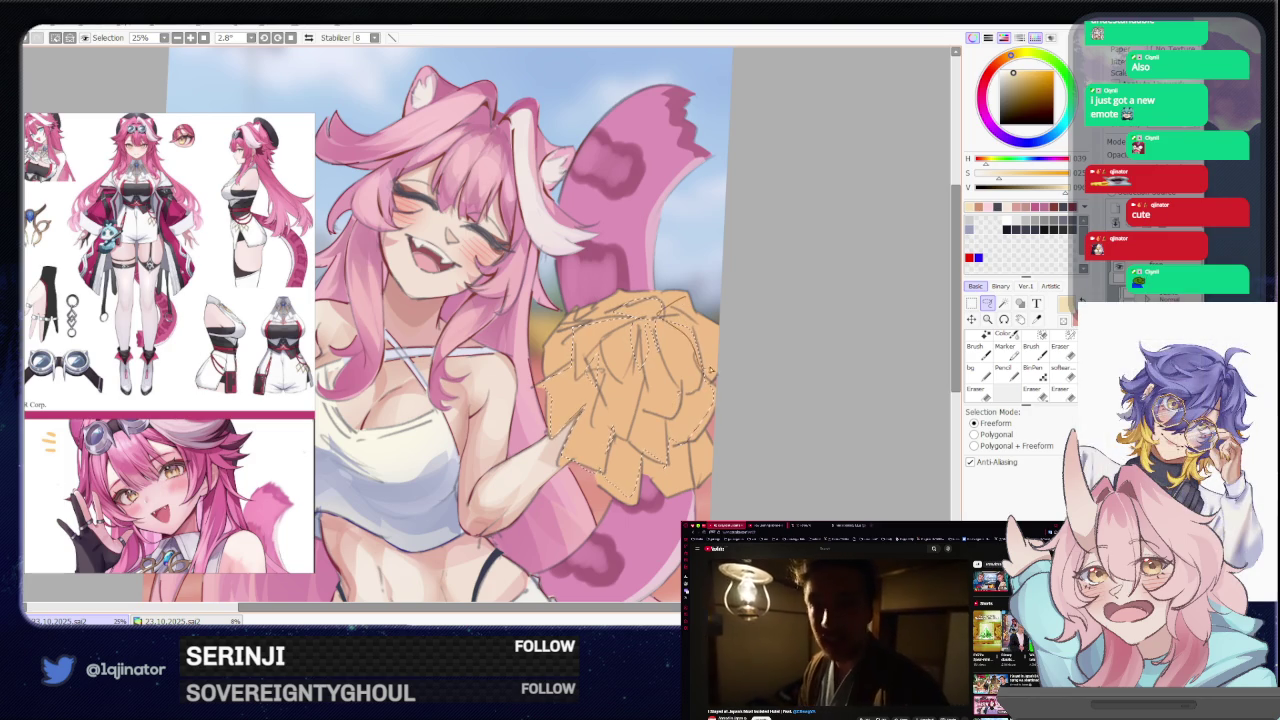
scroll(590, 345, "down", 1)
key("b")
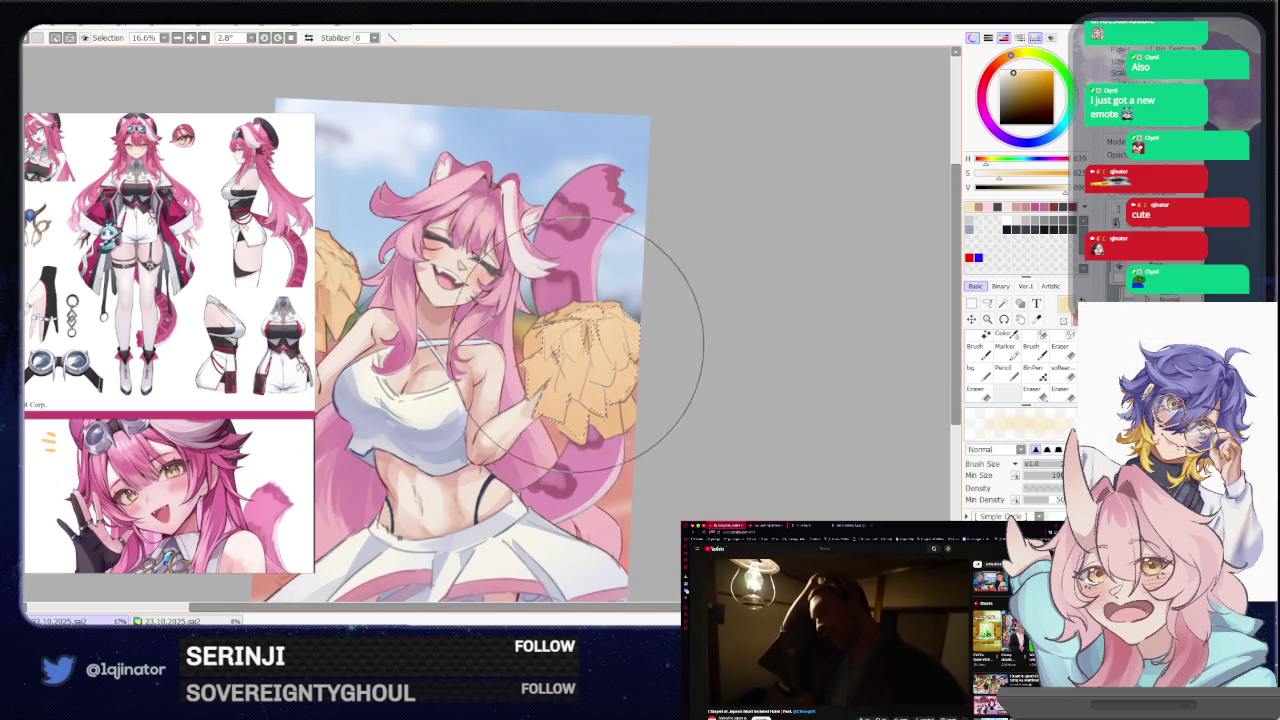
Pan down to bring the skirt and legs into view
left_click(987, 303)
left_click_drag(737, 443, 817, 426)
left_click_drag(778, 478, 781, 395)
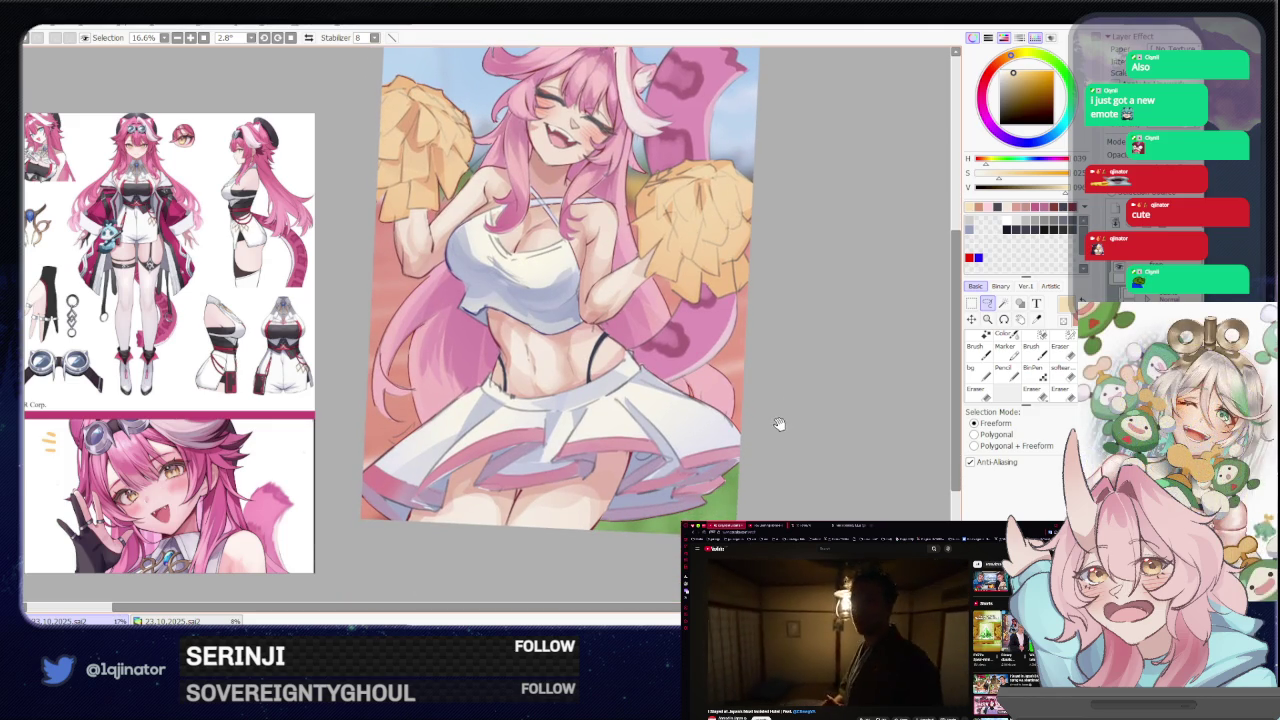
scroll(785, 425, "up", 2)
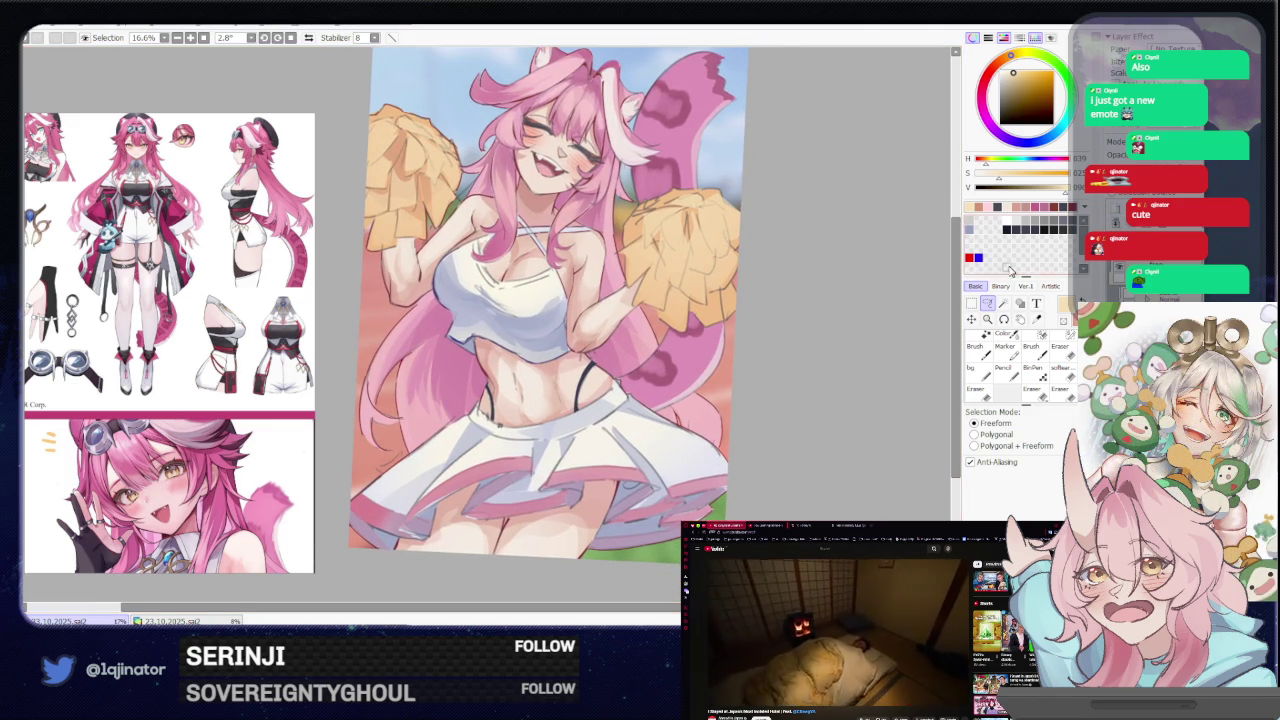
Type 'Hololive' in a slightly darkened light blue across the midriff below the top
key("t")
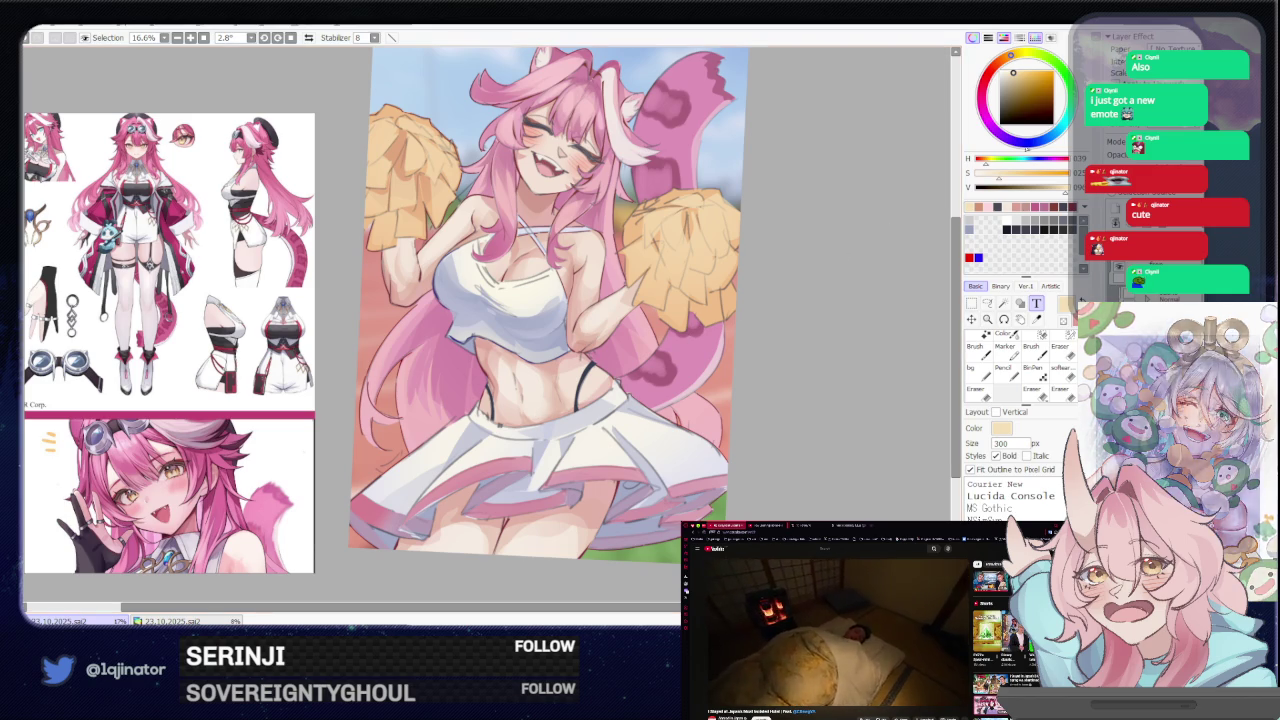
left_click(1019, 78)
left_click(1013, 82)
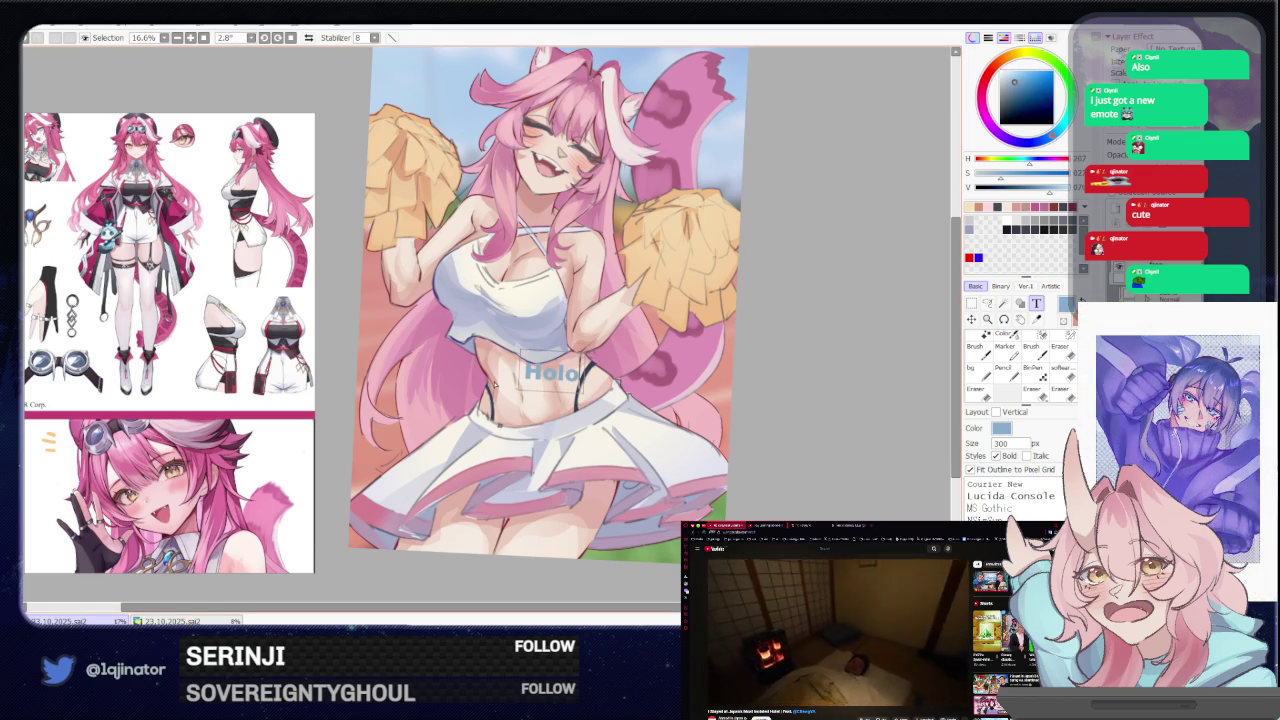
type("live")
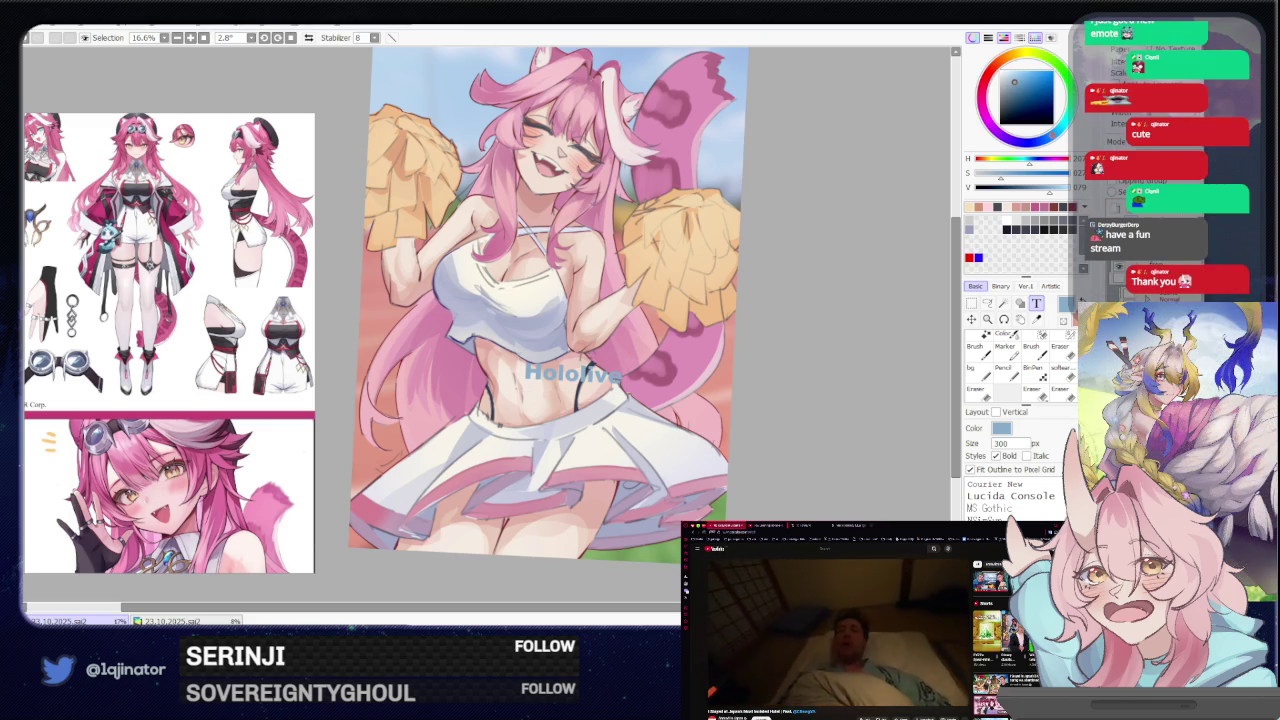
left_click(988, 306)
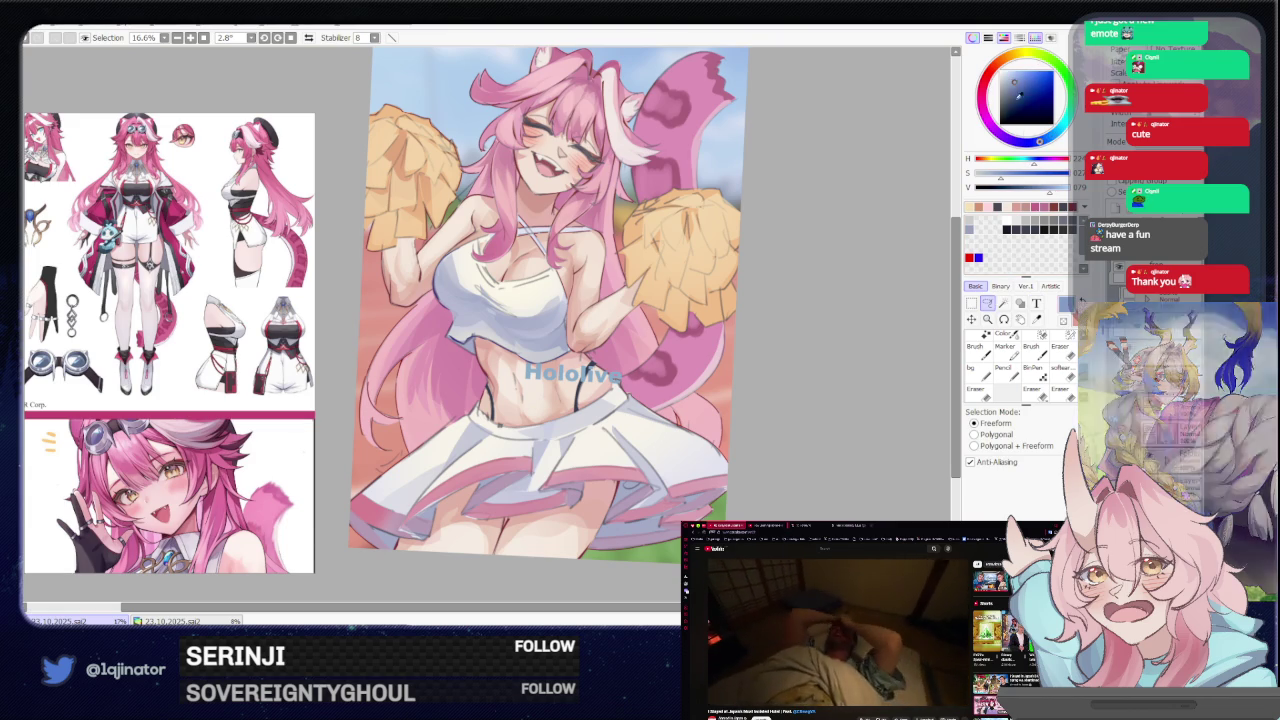
left_click(202, 27)
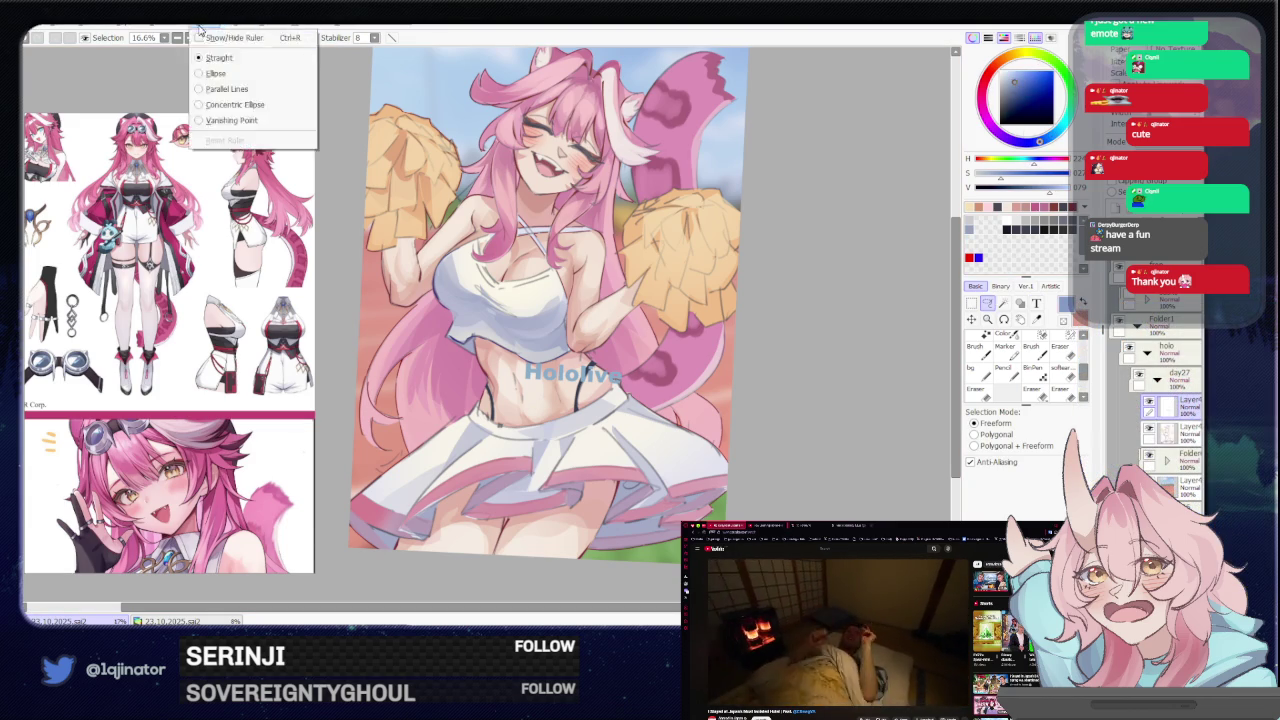
Add an outline of width 12 around the Hololive lettering
left_click(150, 228)
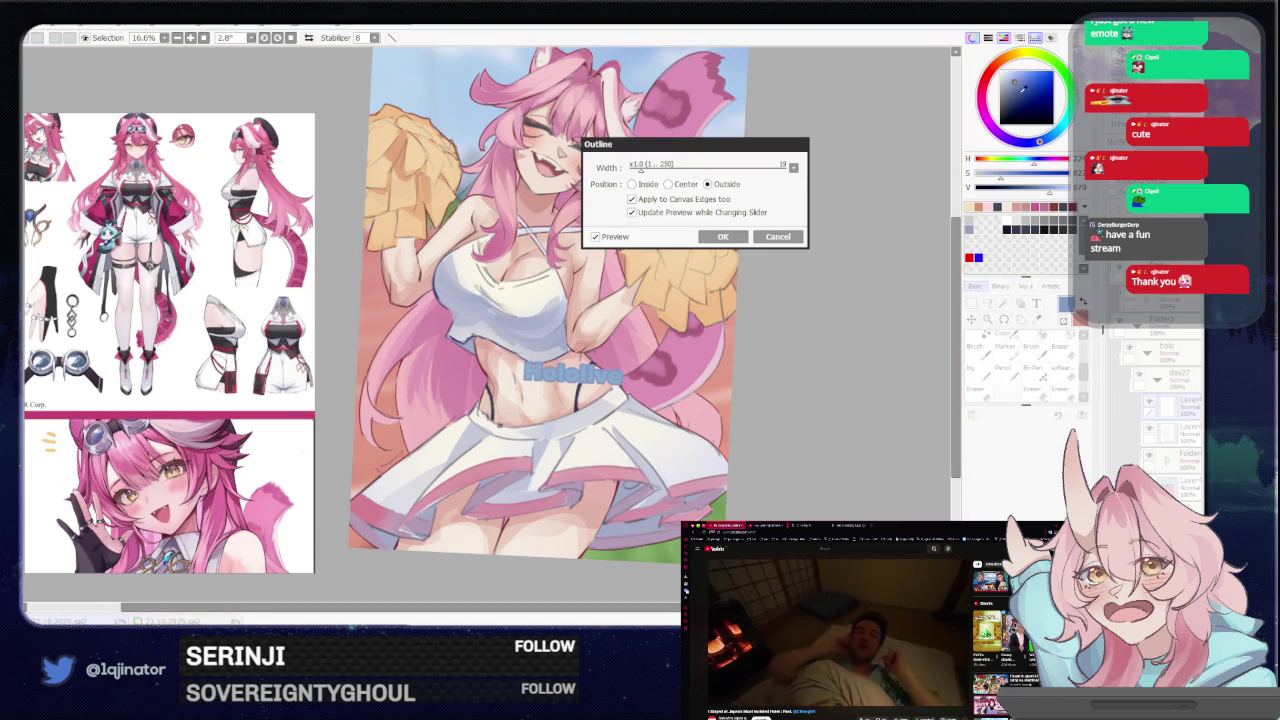
left_click_drag(668, 170, 638, 172)
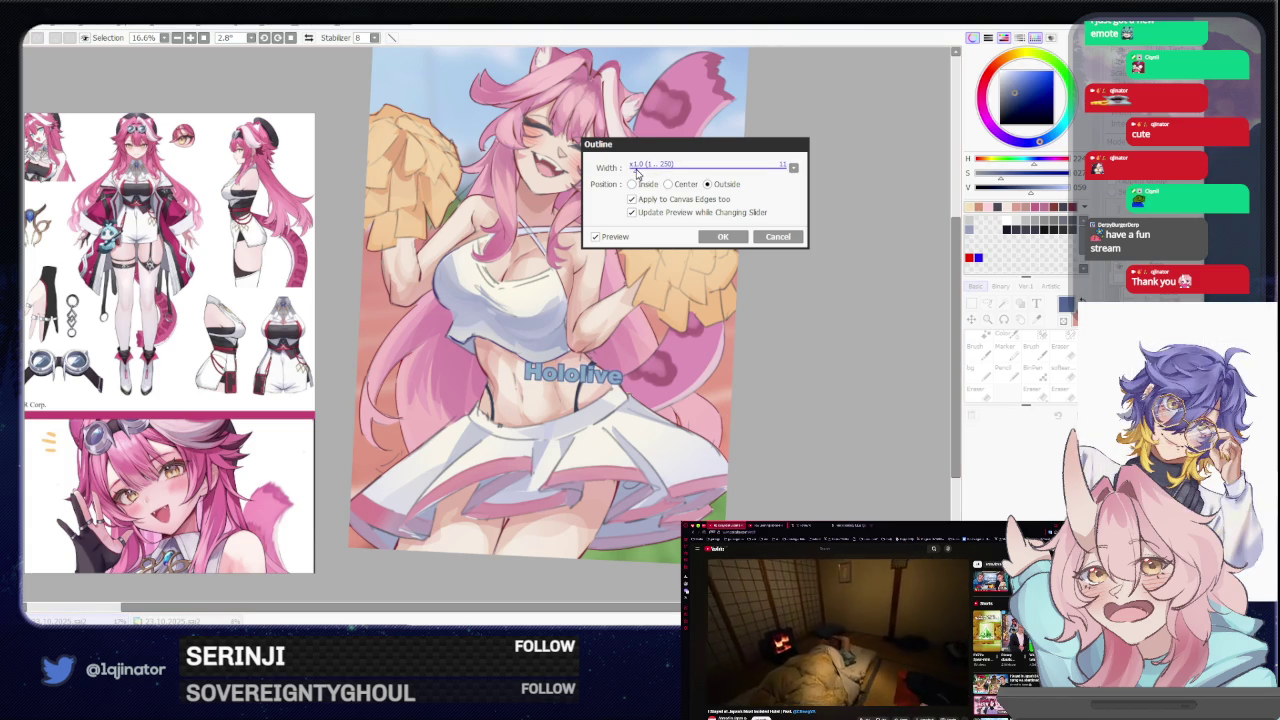
left_click(719, 243)
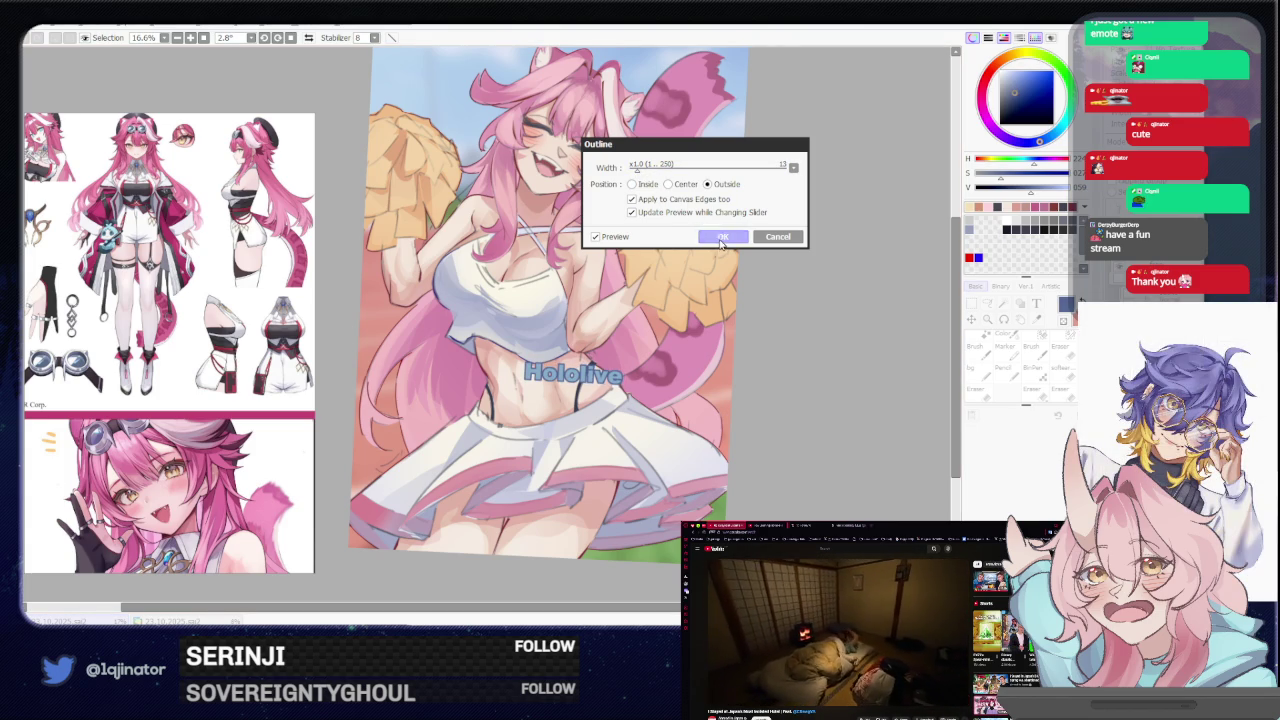
Shift the lettering's hue to about -12 in Hue/Saturation and apply it
key("ctrl+u")
left_click_drag(726, 168, 733, 203)
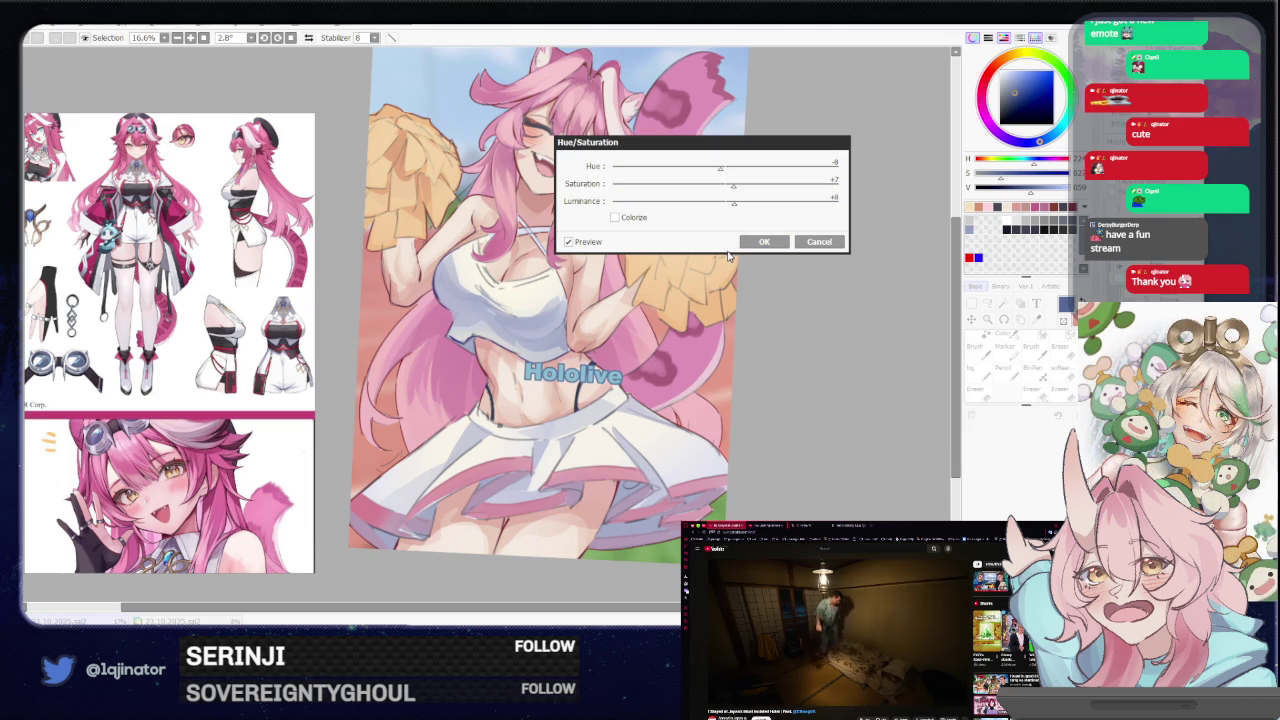
left_click(763, 242)
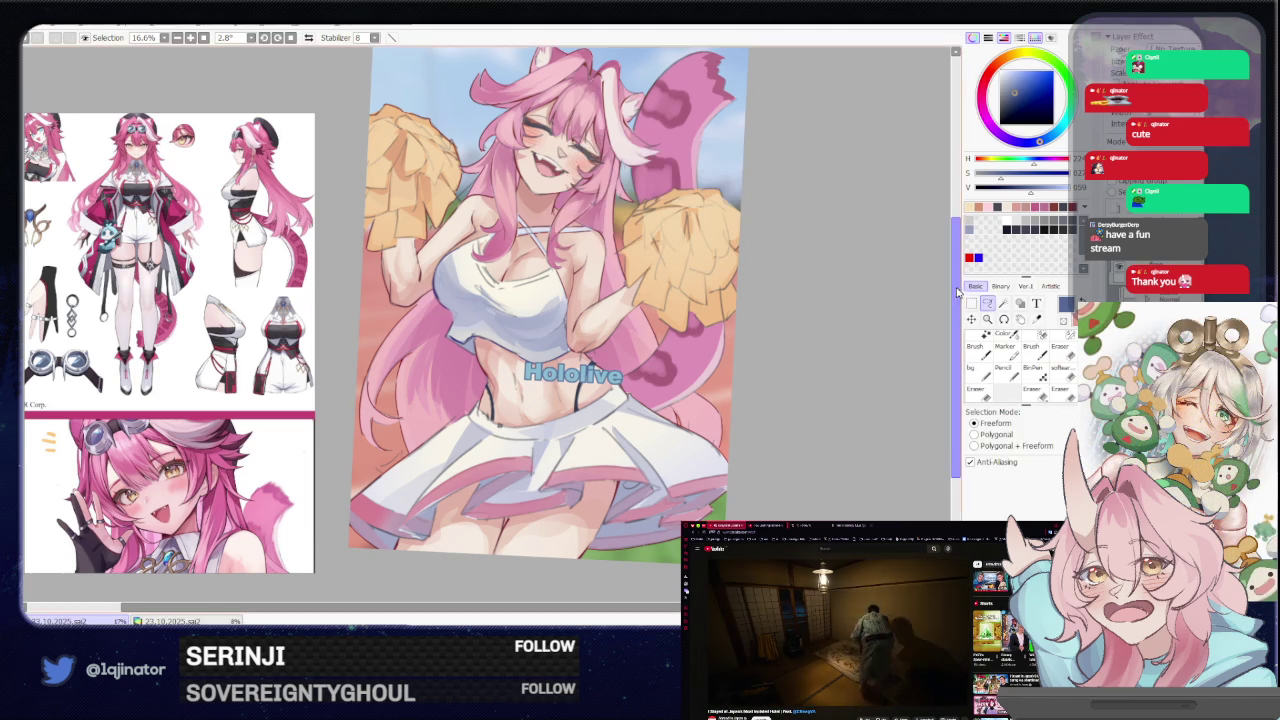
scroll(760, 426, "up", 2)
Move the Hololive lettering onto the chest, then tilt and enlarge it to fit
scroll(760, 426, "up", 1)
scroll(760, 426, "up", 2)
mouse_move(708, 508)
left_mouse_down()
mouse_move(580, 347)
mouse_move(645, 305)
mouse_move(440, 278)
mouse_move(642, 322)
left_mouse_up()
key("ctrl+t")
mouse_move(430, 297)
left_mouse_down()
mouse_move(408, 288)
mouse_move(434, 269)
left_mouse_up()
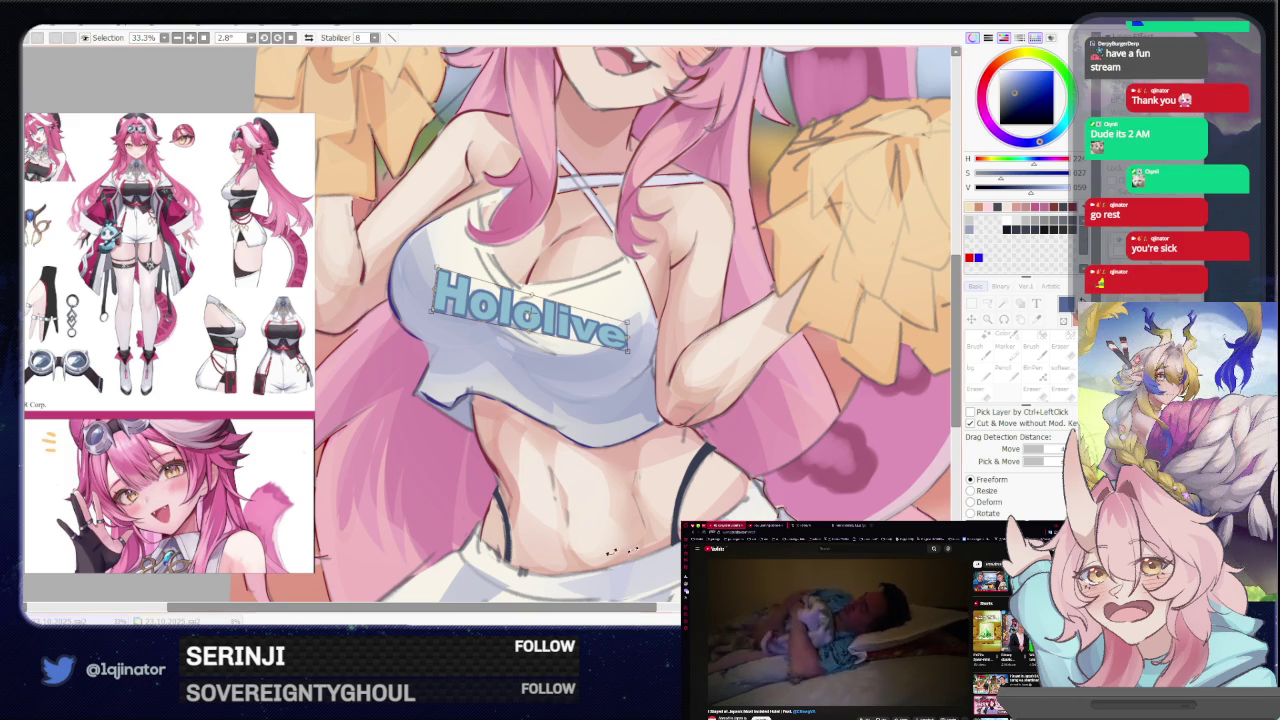
left_click_drag(535, 300, 510, 342)
left_click_drag(625, 322, 628, 340)
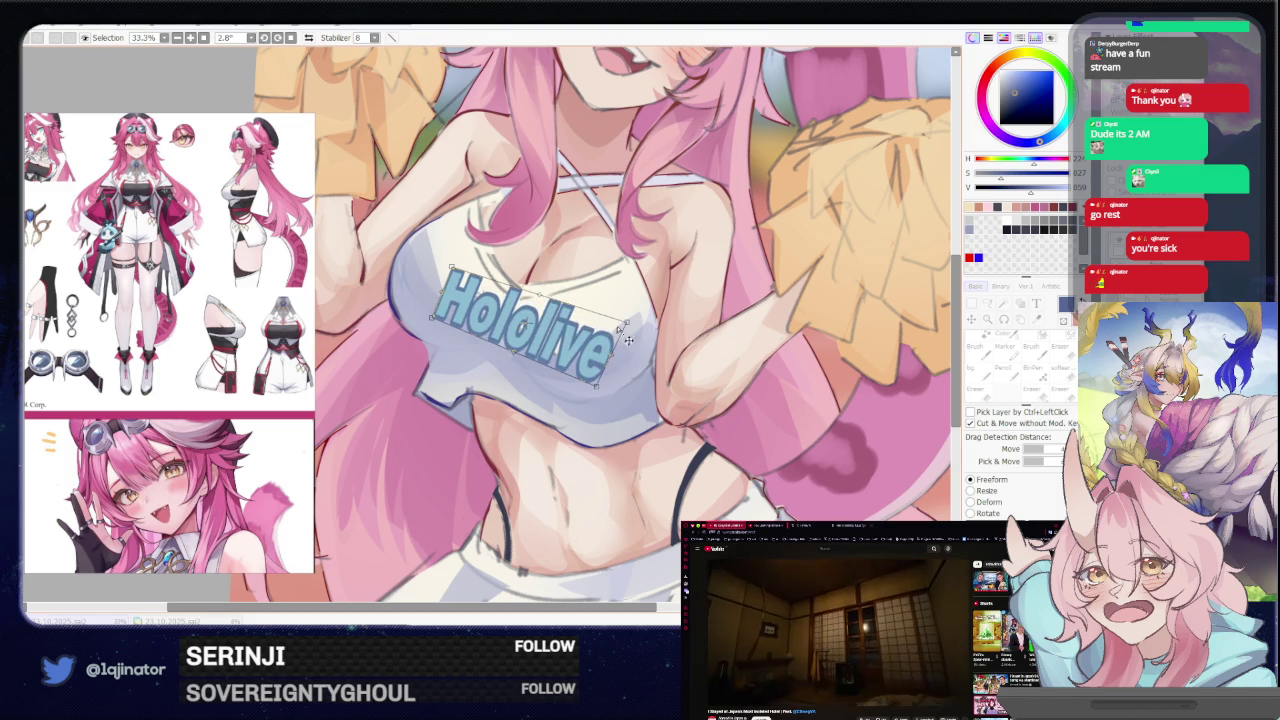
left_click_drag(428, 312, 549, 364)
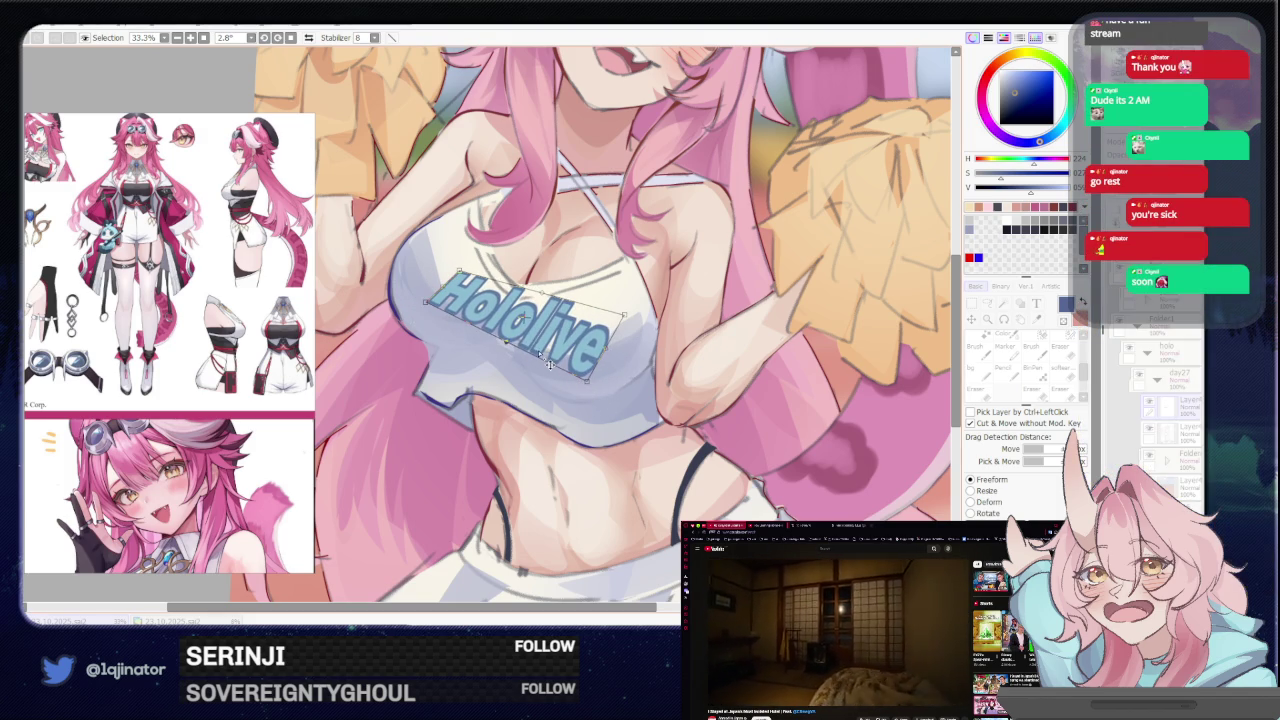
mouse_move(630, 326)
left_mouse_down()
mouse_move(532, 297)
mouse_move(530, 310)
mouse_move(560, 322)
left_mouse_up()
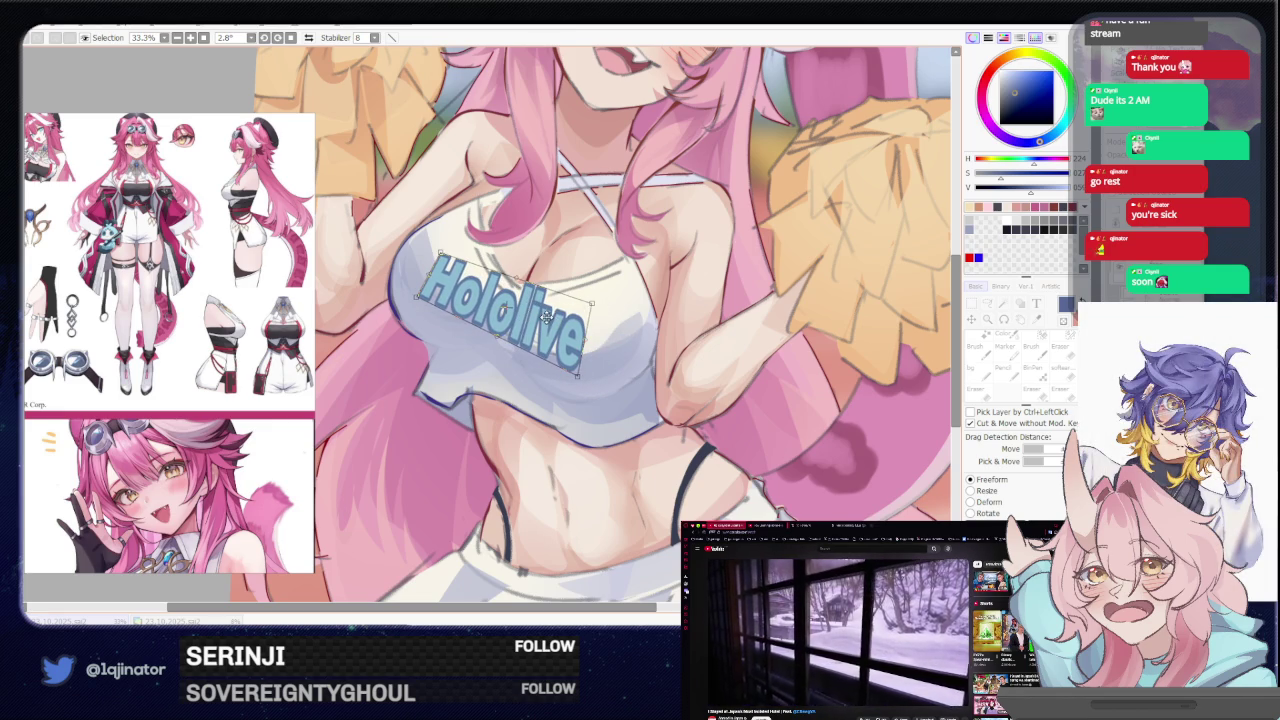
key("Return")
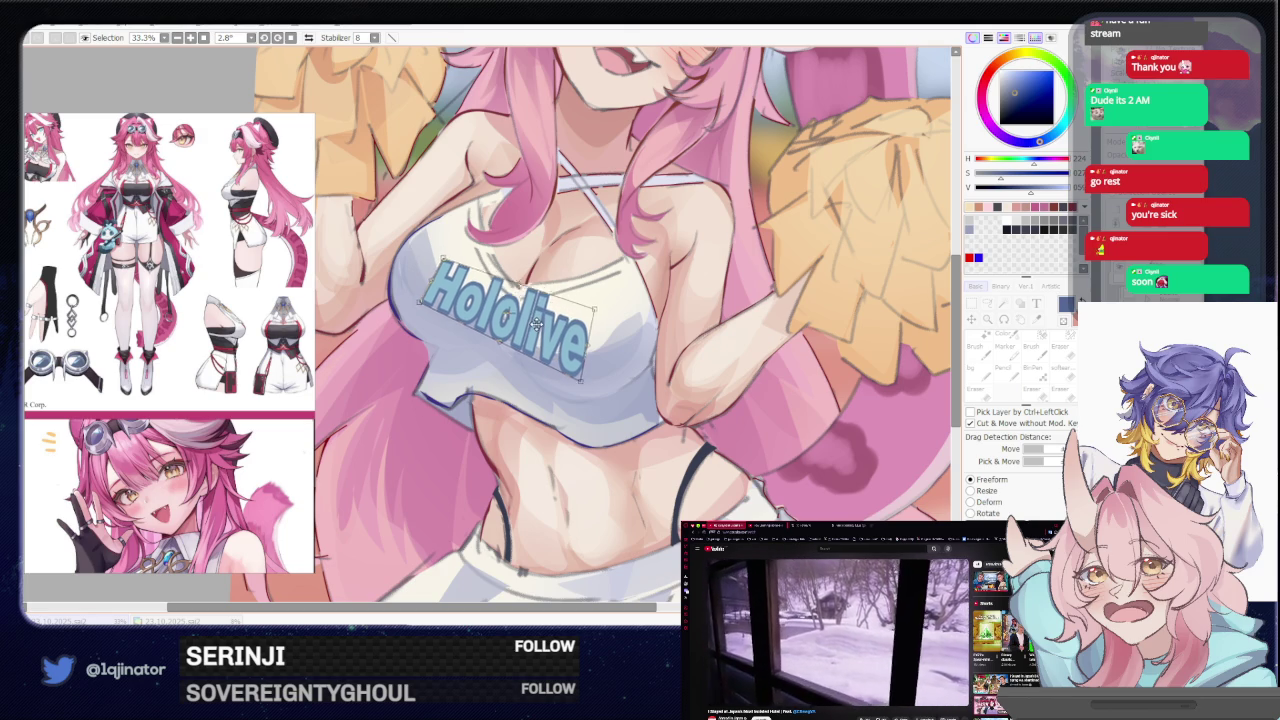
Rotate the selected part of the Hololive lettering and clear the selection
key("m")
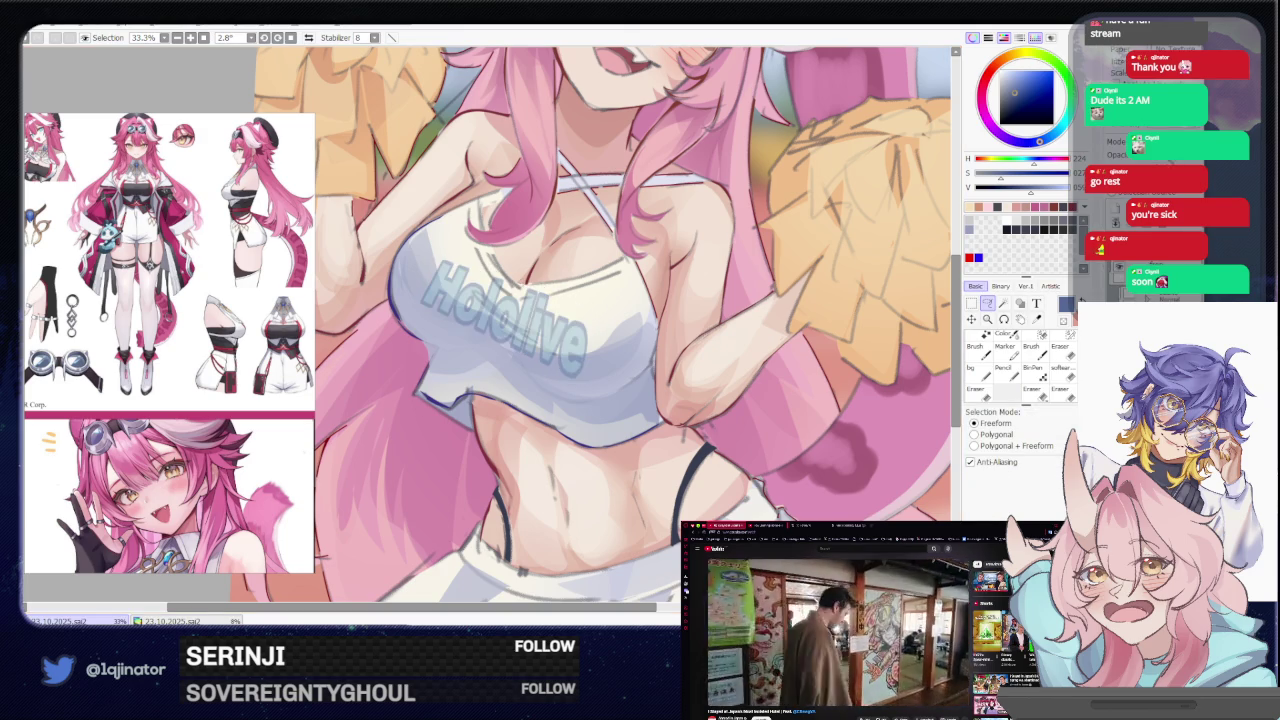
scroll(608, 328, "up", 3)
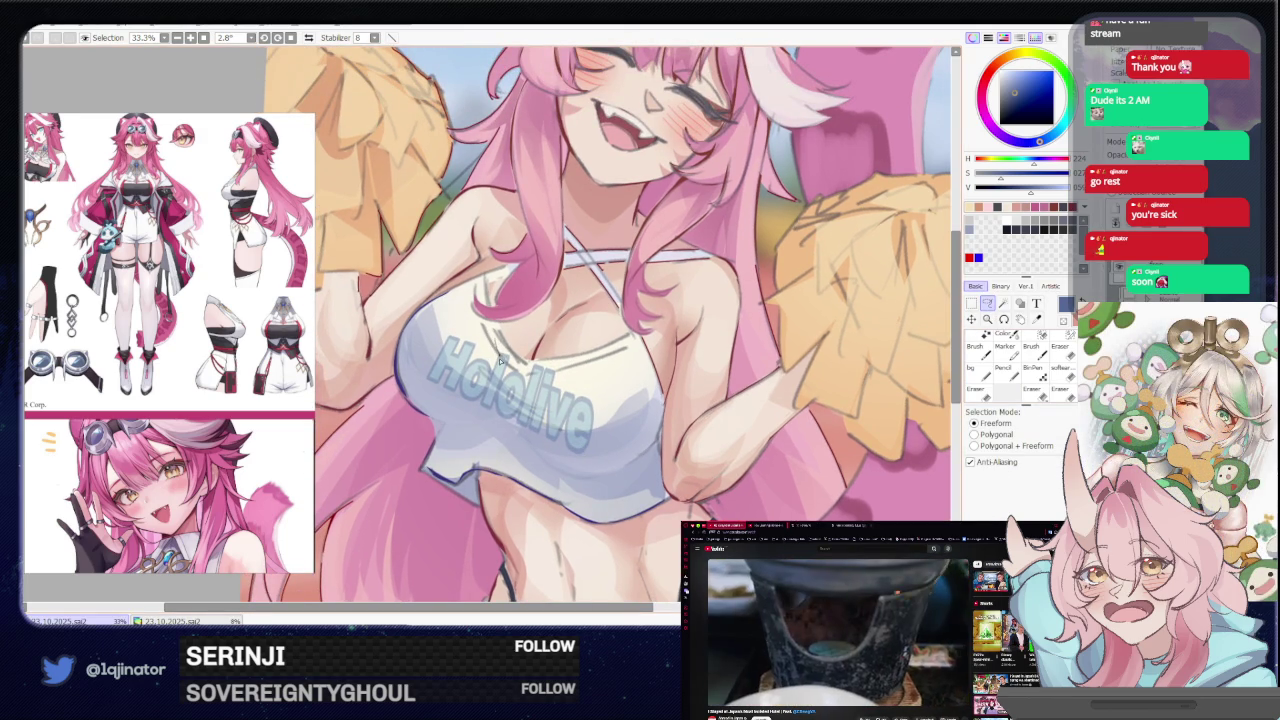
key("ctrl+t")
left_click_drag(412, 385, 468, 354)
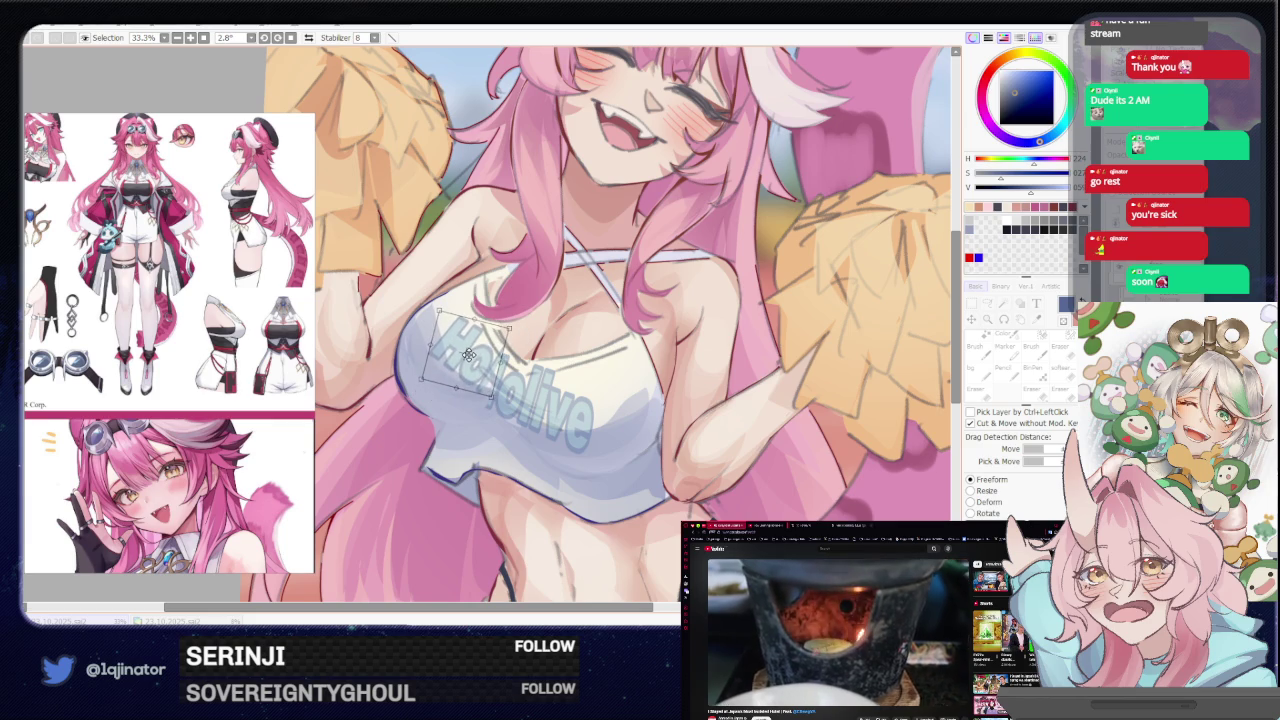
key("Return")
key("ctrl+d")
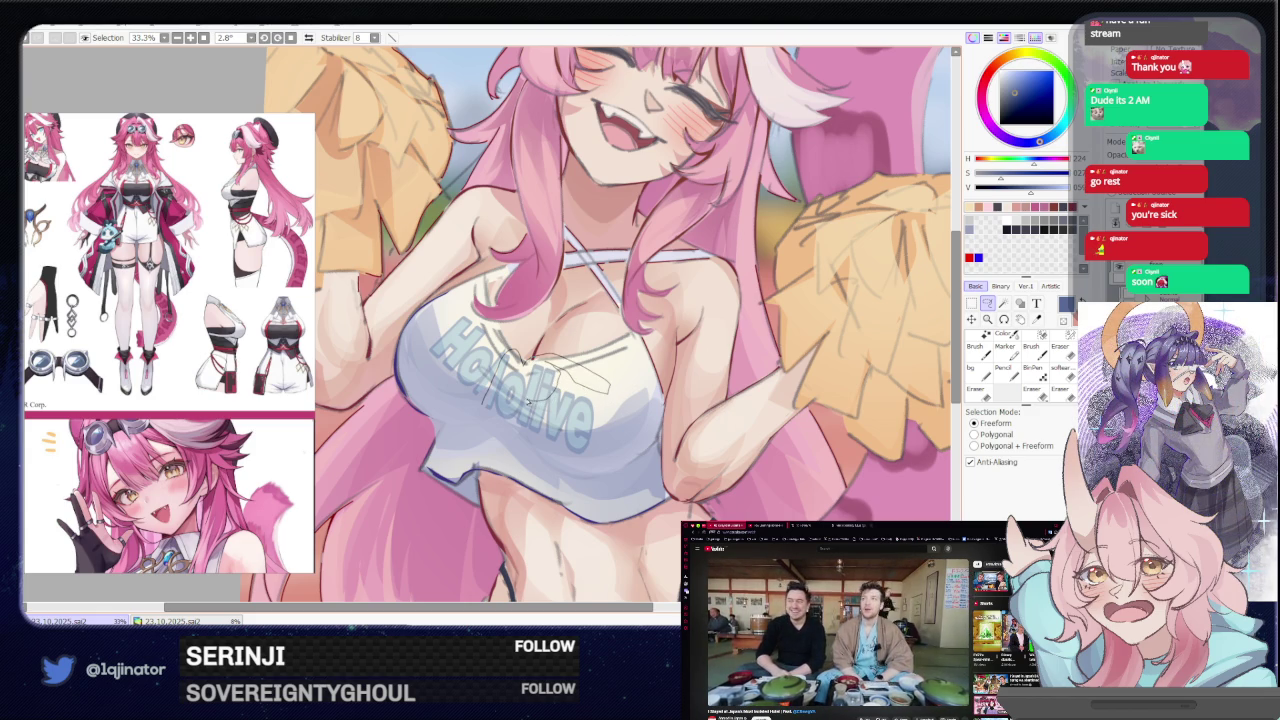
Outline the Holo letters, shift them, and adjust the lower Holo letters
mouse_move(508, 392)
left_mouse_down()
mouse_move(537, 378)
mouse_move(523, 377)
left_mouse_up()
key("ctrl")
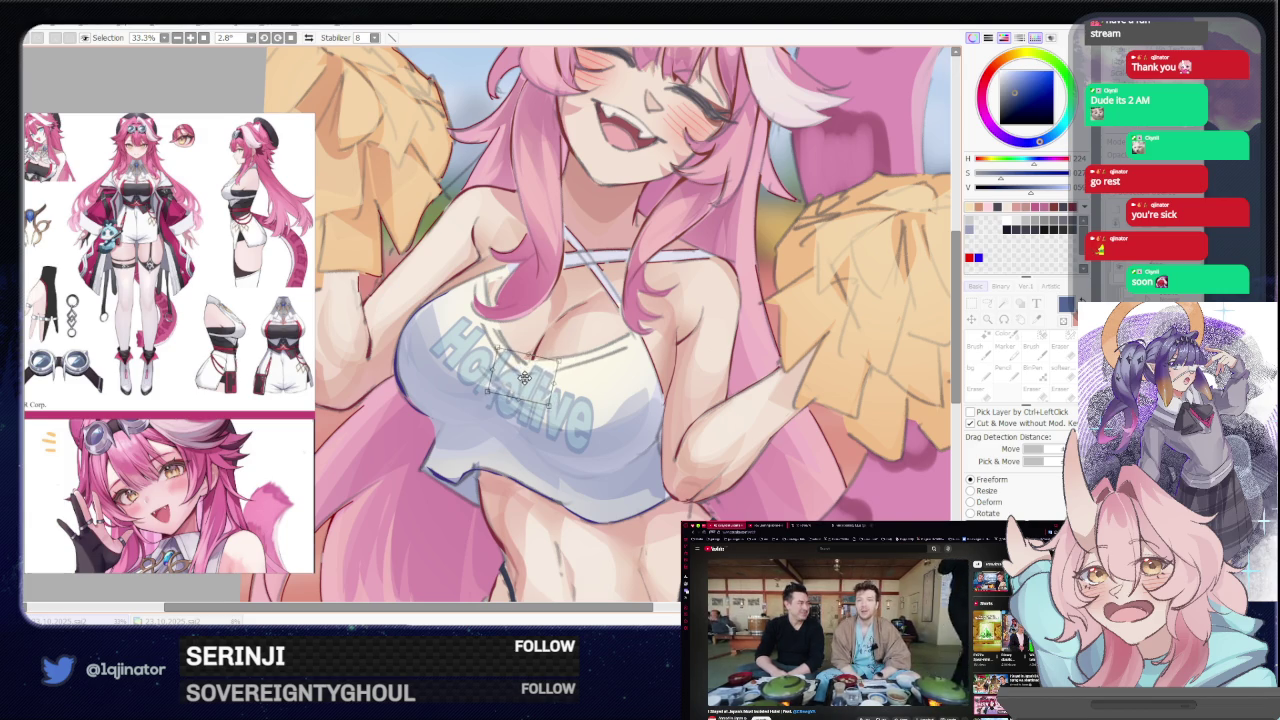
key("ctrl+d")
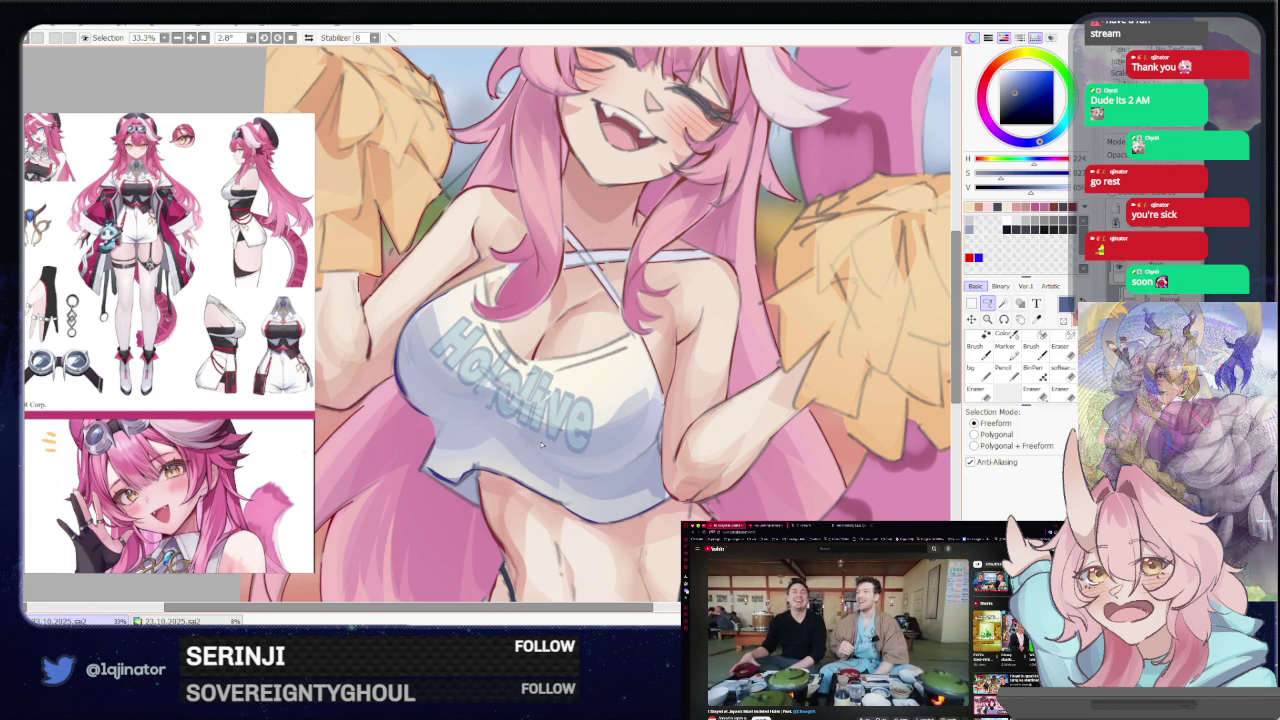
mouse_move(512, 395)
left_mouse_down()
mouse_move(480, 385)
mouse_move(519, 408)
left_mouse_up()
key("ctrl+t")
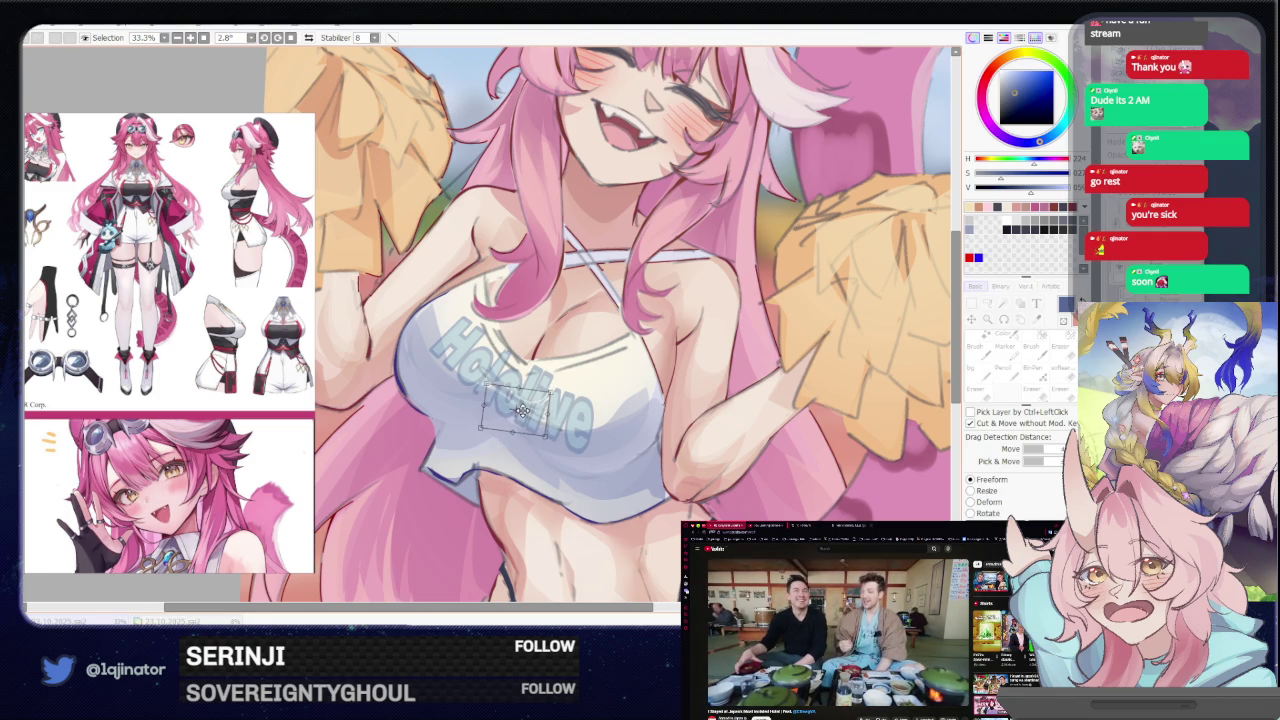
key("Return")
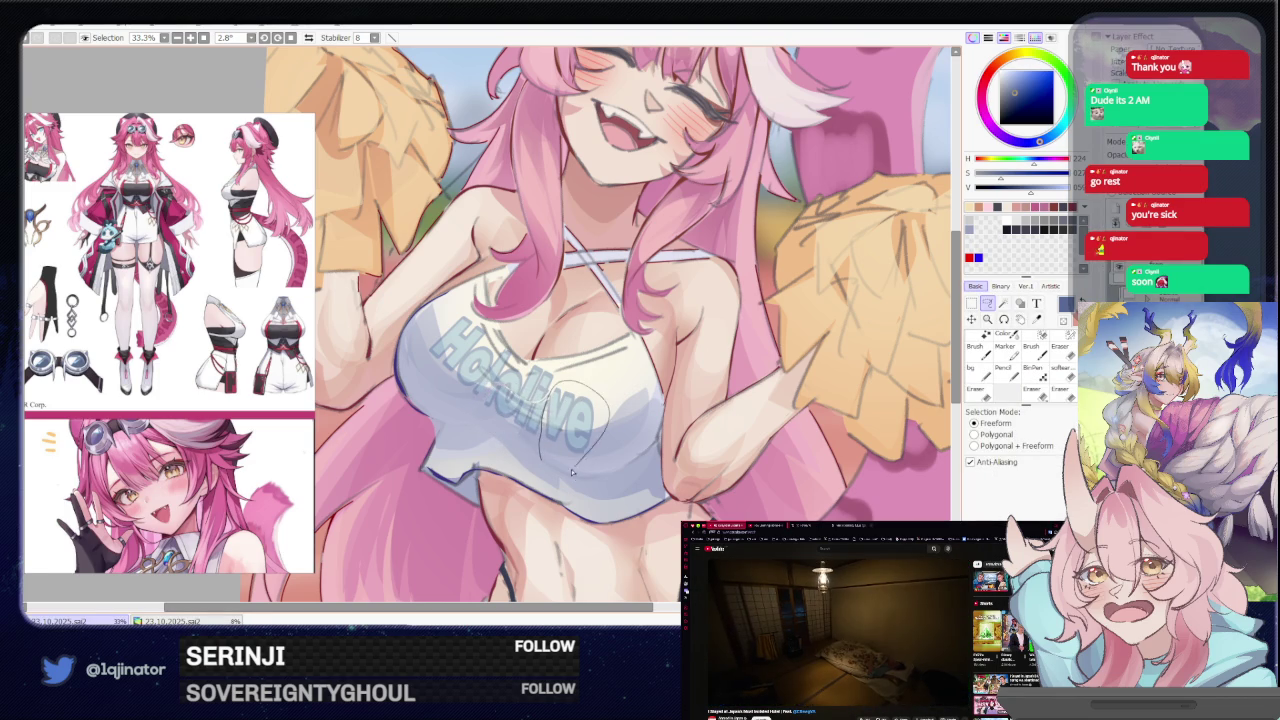
Shrink the 've' ending of the lettering slightly
left_click_drag(572, 472, 574, 470)
key("ctrl+t")
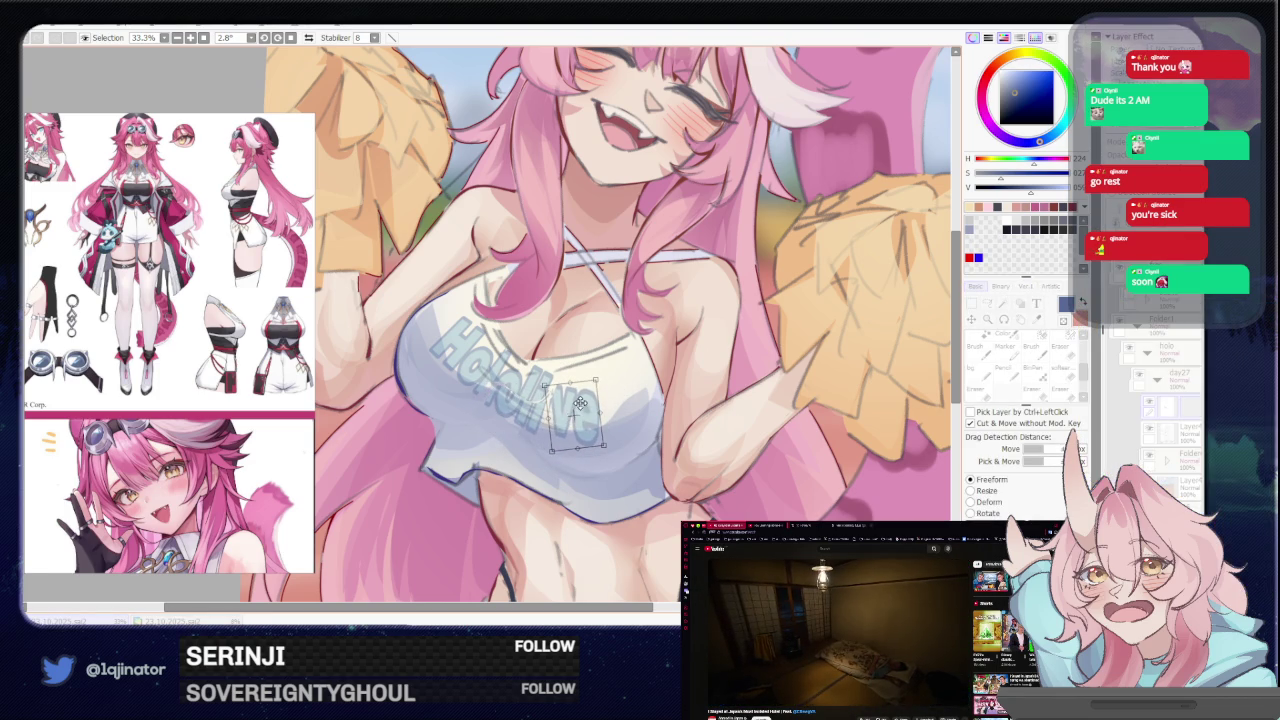
left_click_drag(589, 462, 571, 409)
key("Return")
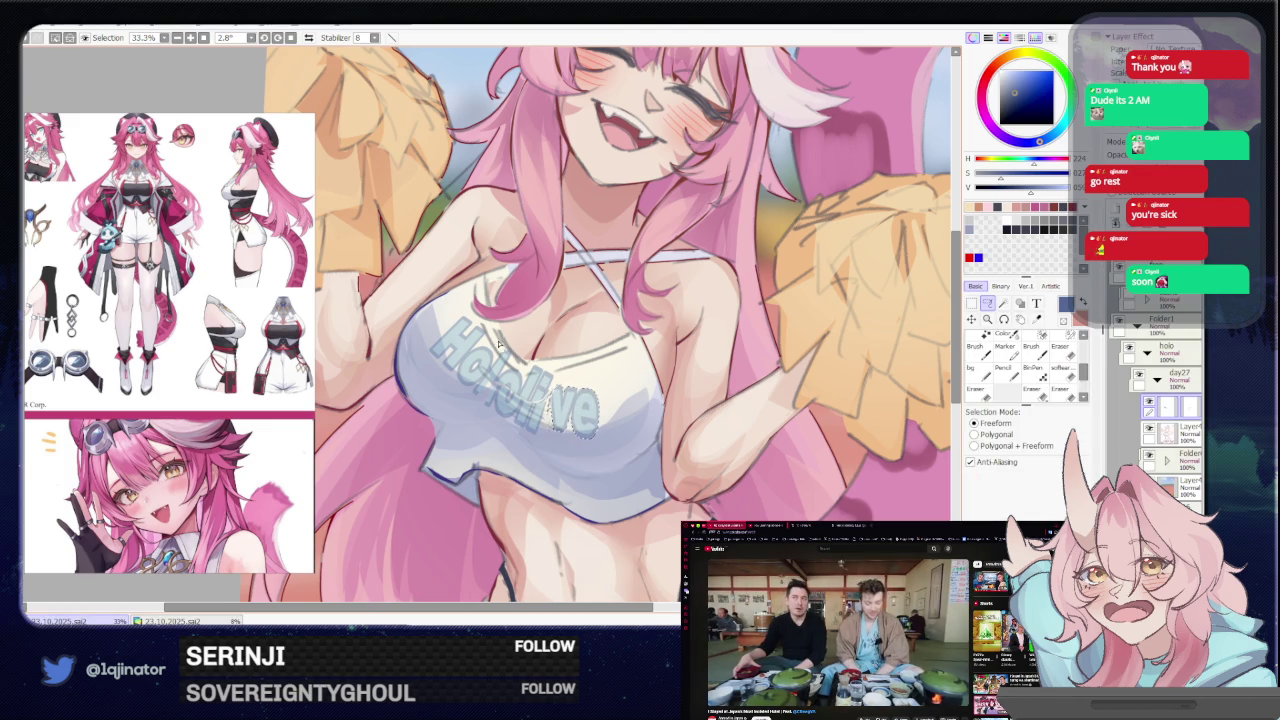
Rotate and nudge the leading 'Ho' letters, then confirm the whole lettering's transform
key("ctrl+t")
left_click_drag(493, 347, 490, 330)
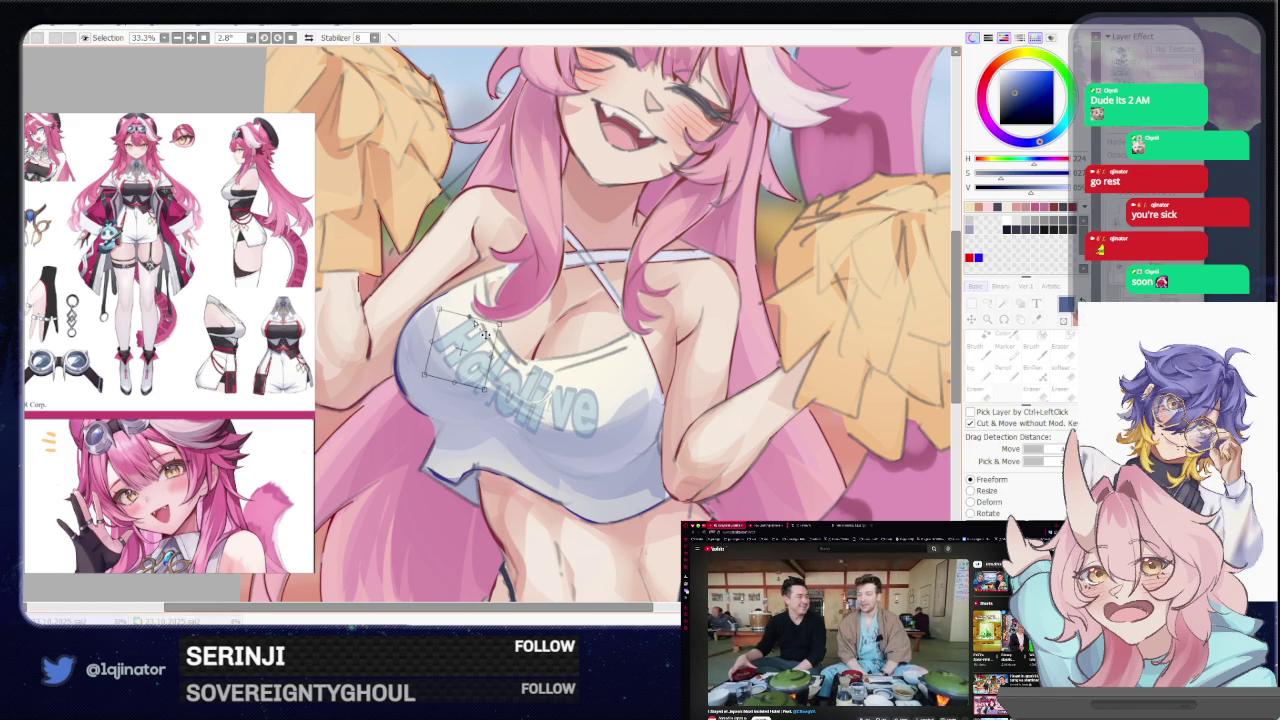
left_click_drag(440, 372, 465, 350)
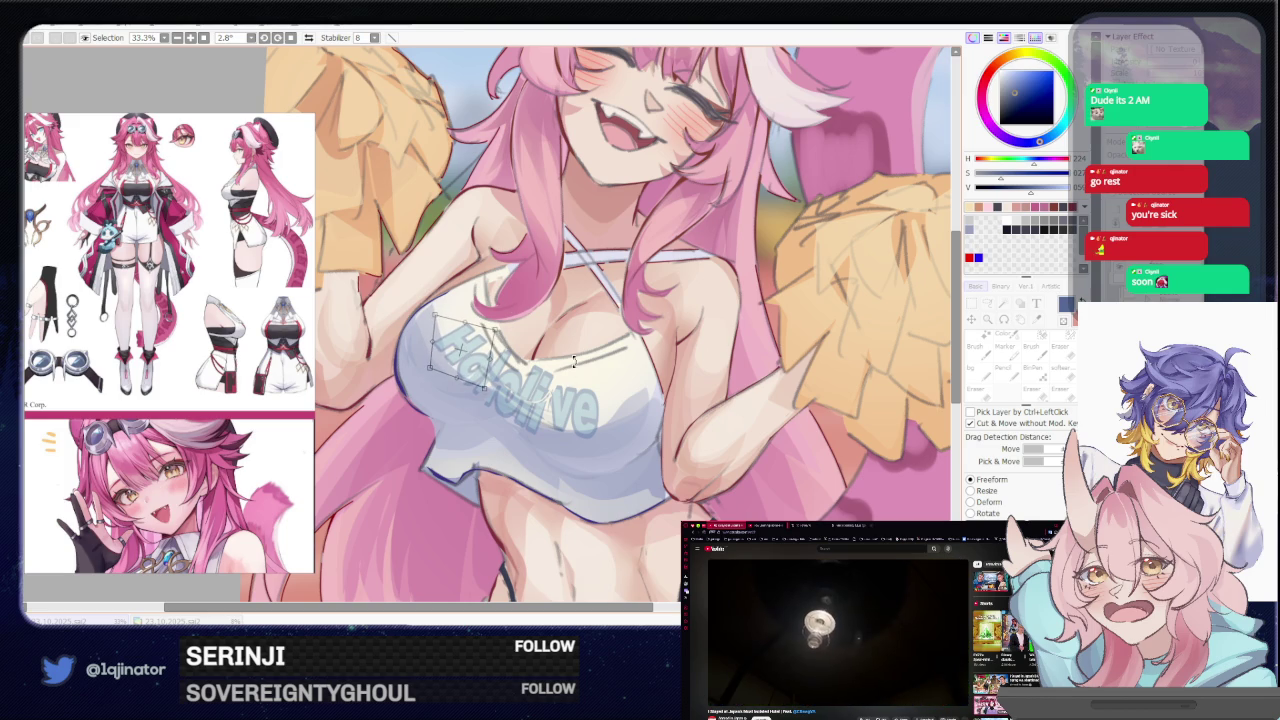
key("Return")
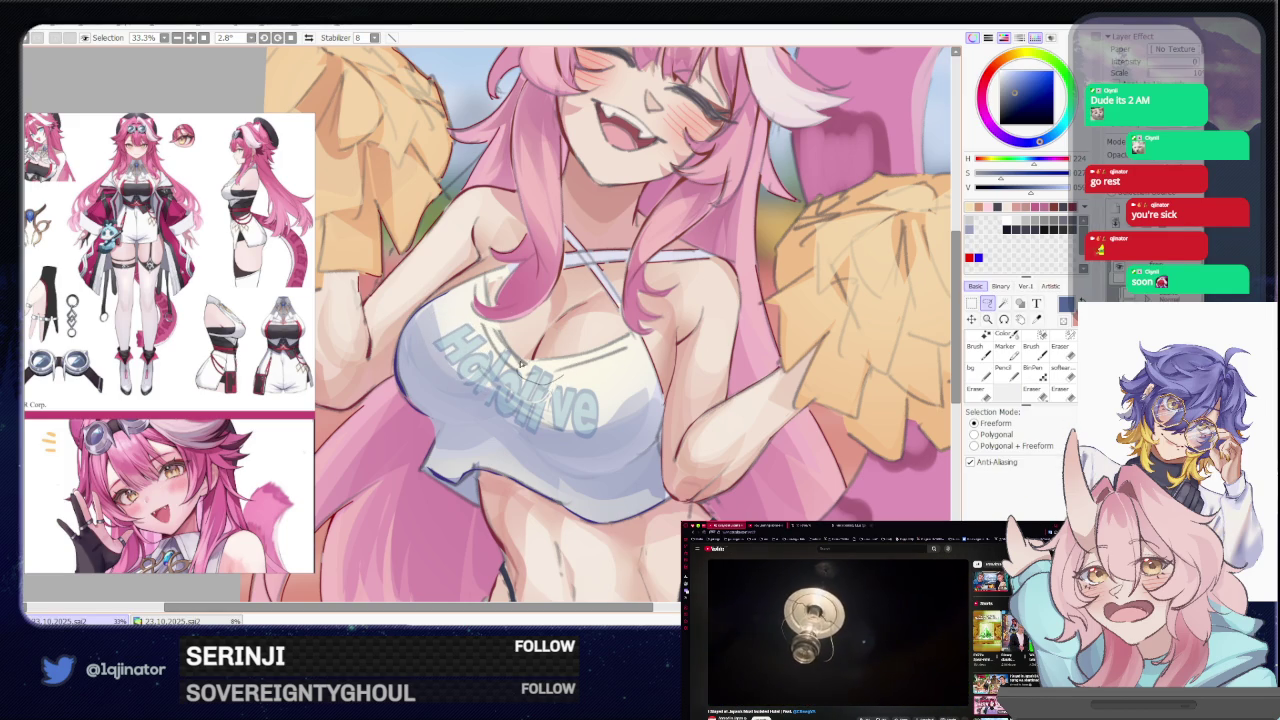
key("ctrl")
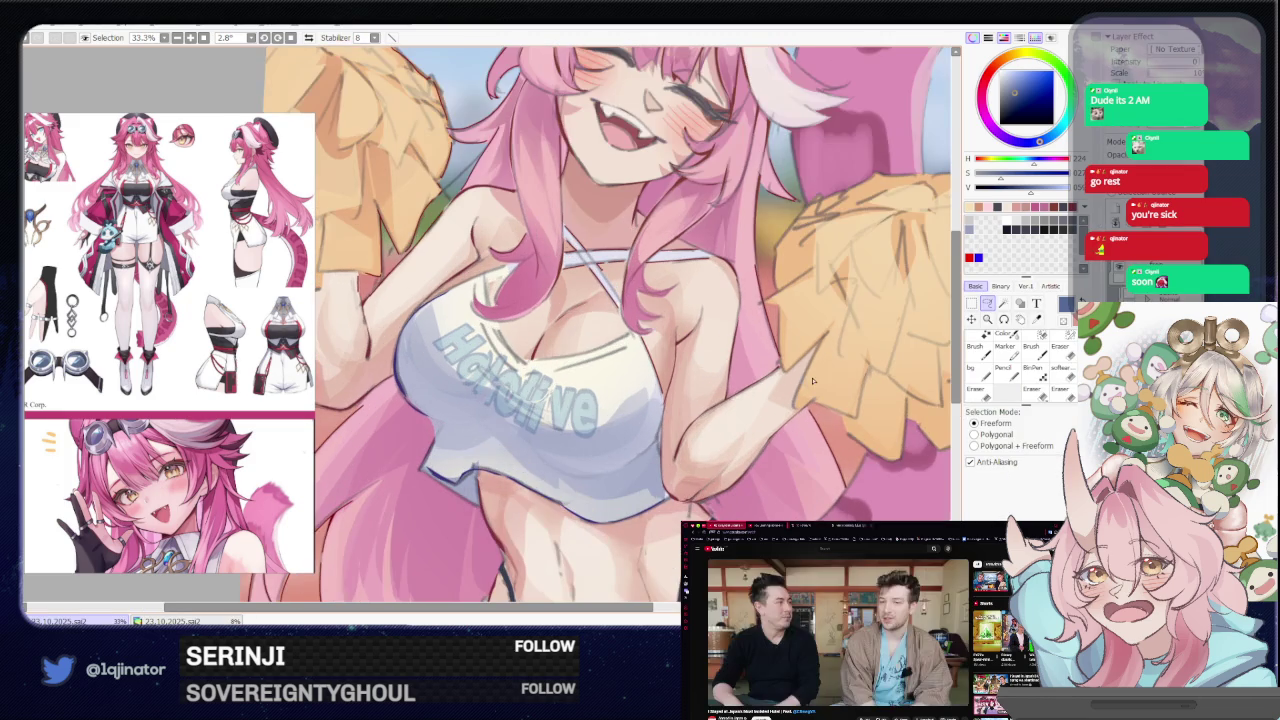
key("ctrl+t")
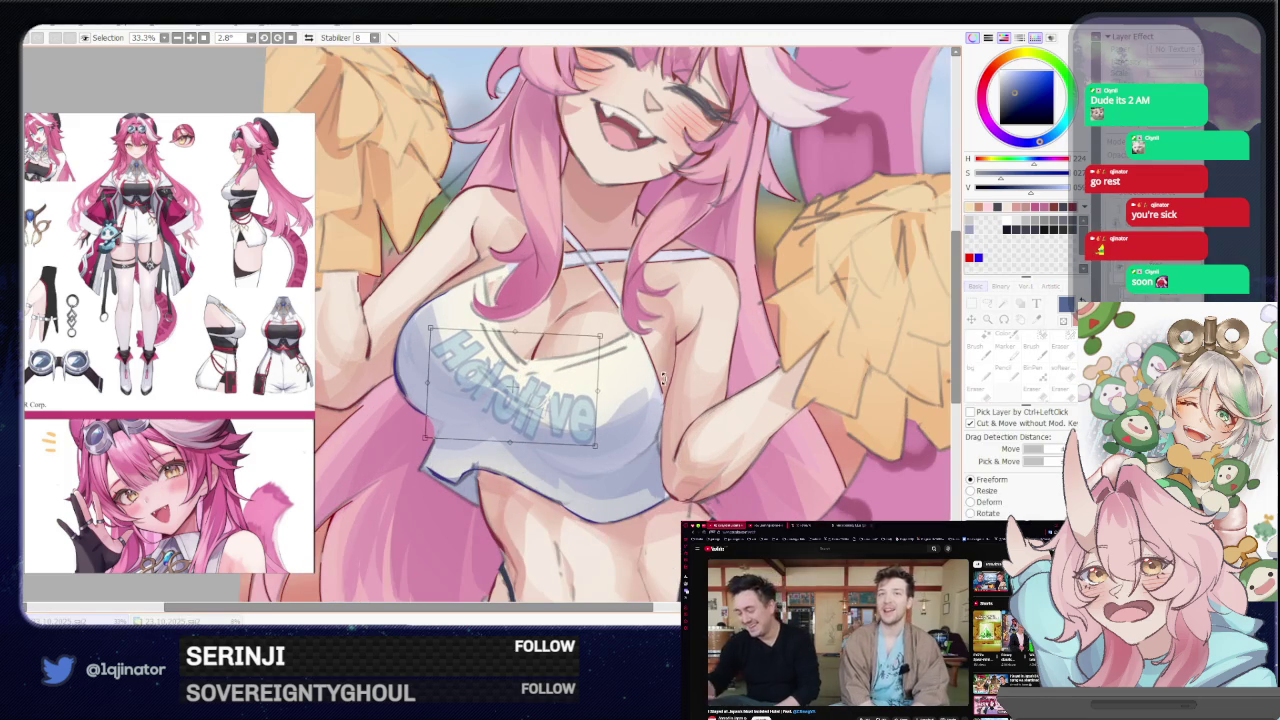
key("Return")
scroll(760, 398, "down", 2)
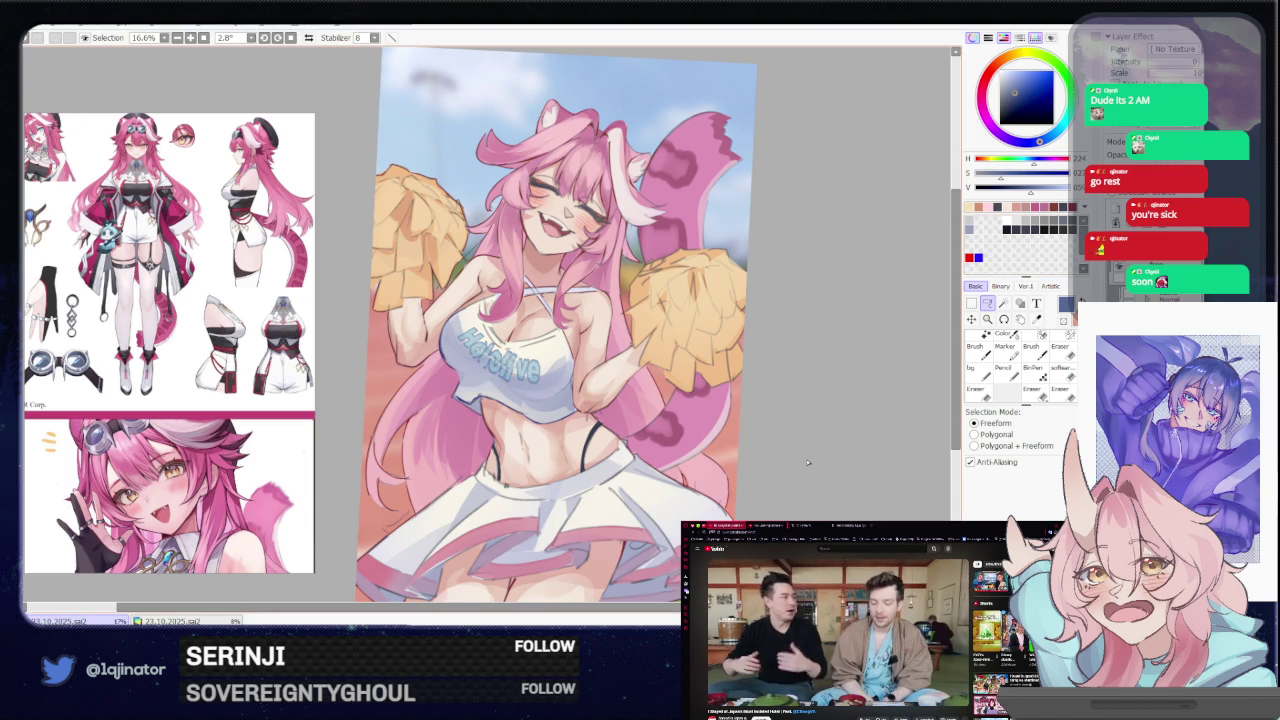
Set the lettering's saturation to +53 and luminance to +17 in Hue/Saturation
key("ctrl+u")
mouse_move(727, 187)
left_mouse_down()
mouse_move(785, 187)
mouse_move(741, 208)
left_mouse_up()
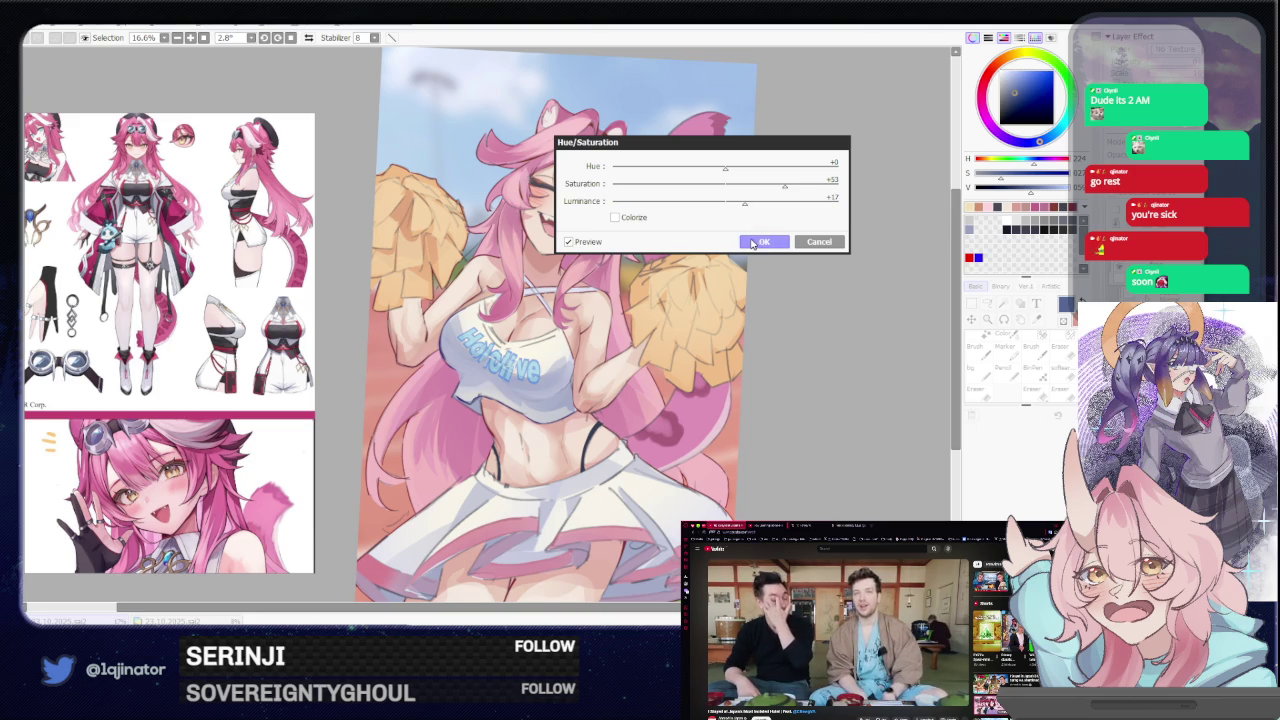
left_click(760, 244)
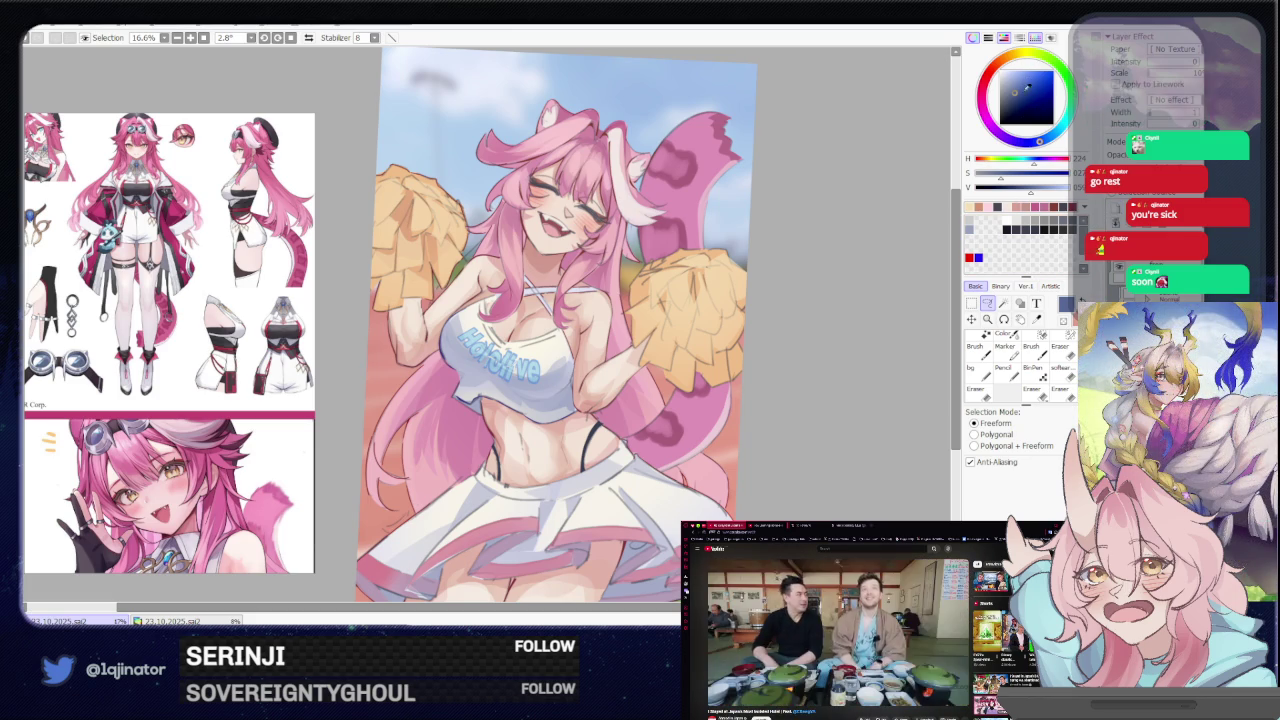
Switch to the brush and lower the layer opacity to 67%
key("b")
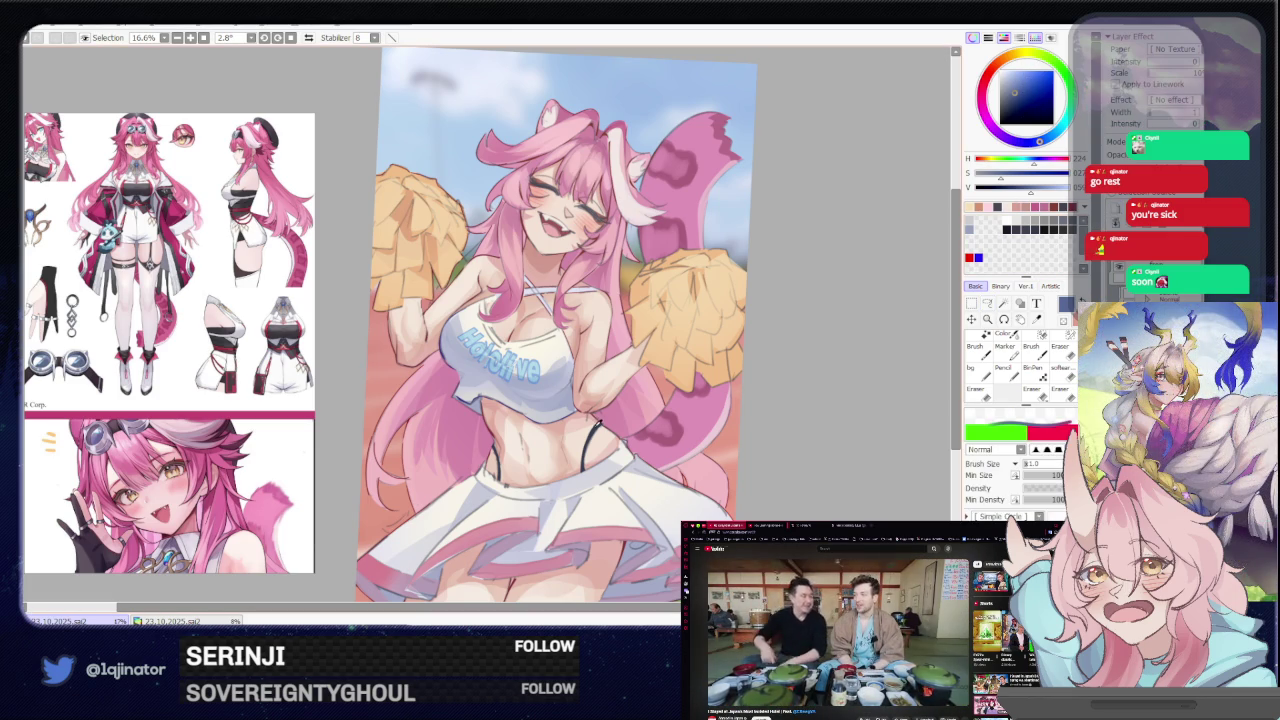
key("l")
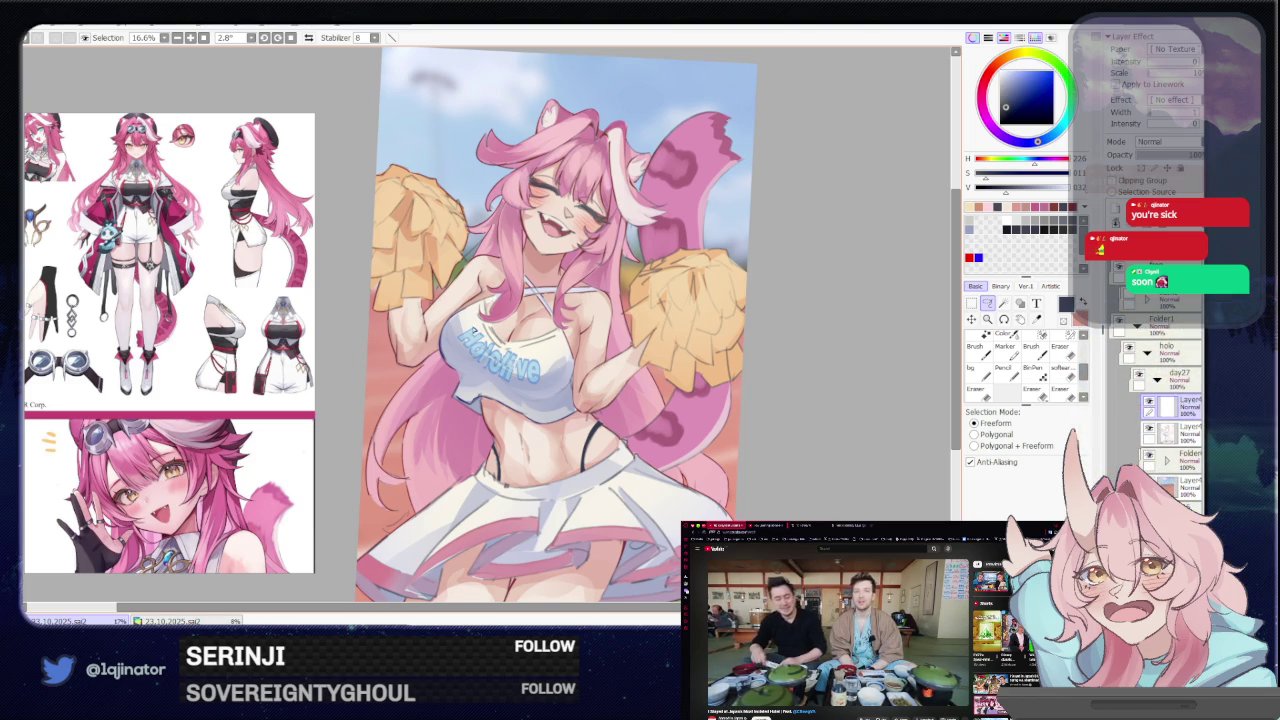
key("b")
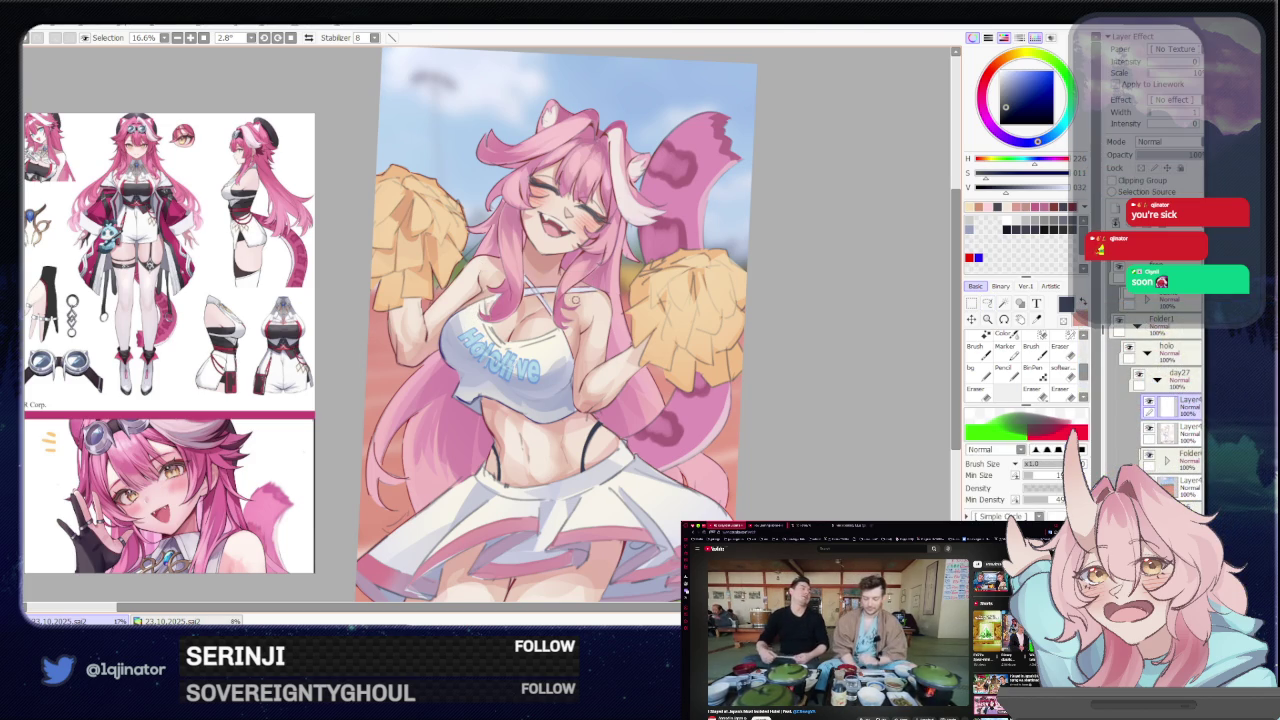
left_click_drag(1187, 153, 1176, 154)
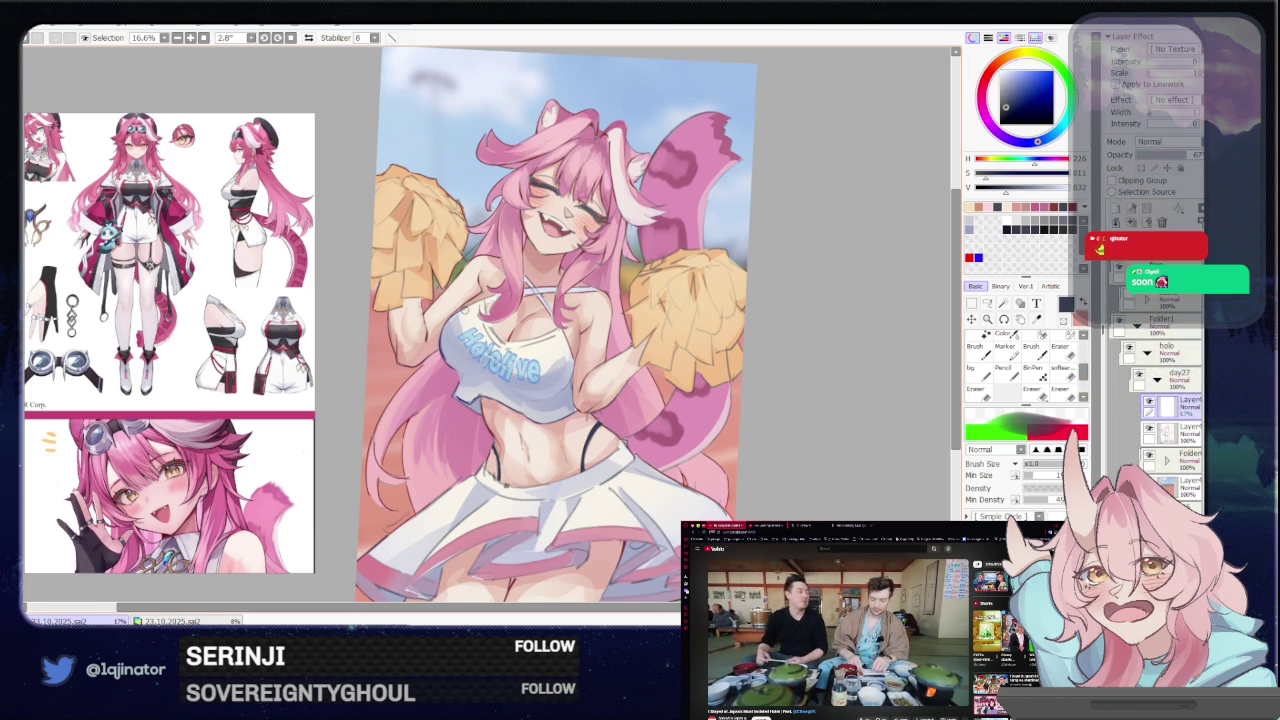
Paint two dark curved strokes down the shirt over the lettering, then zoom to 33.3%
mouse_move(470, 304)
left_mouse_down()
mouse_move(465, 355)
mouse_move(525, 400)
left_mouse_up()
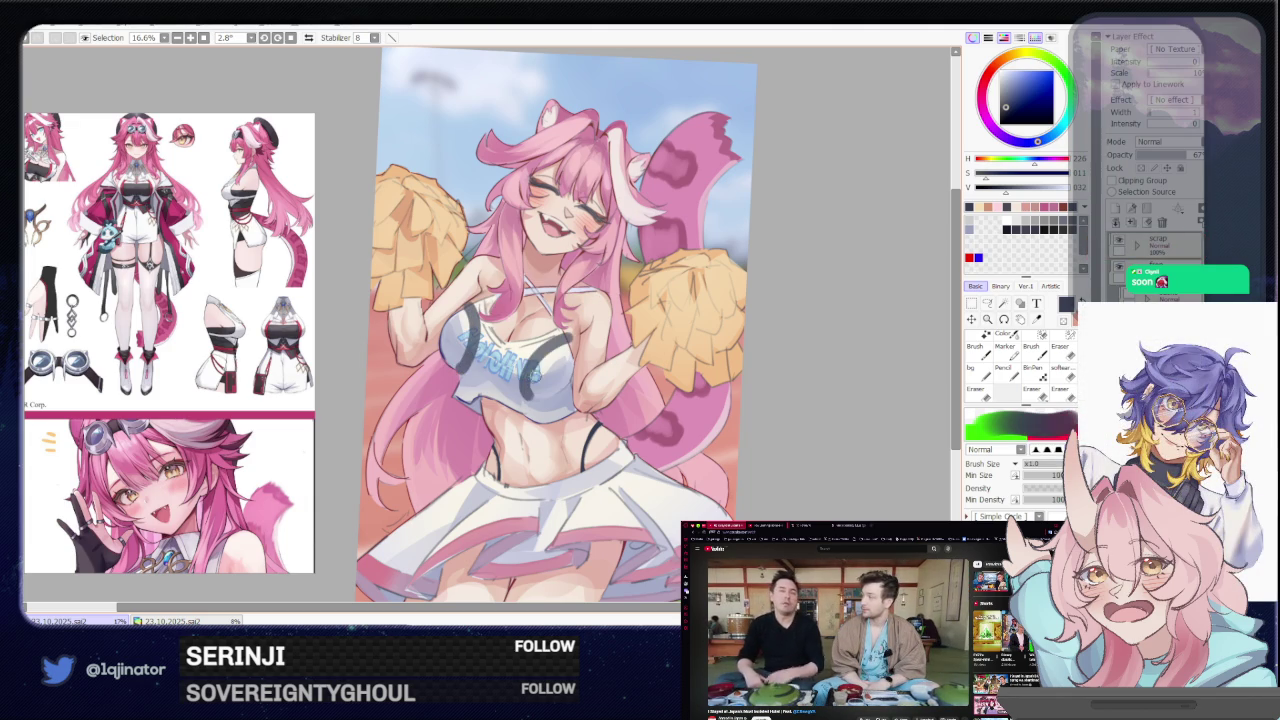
key("ctrl+z")
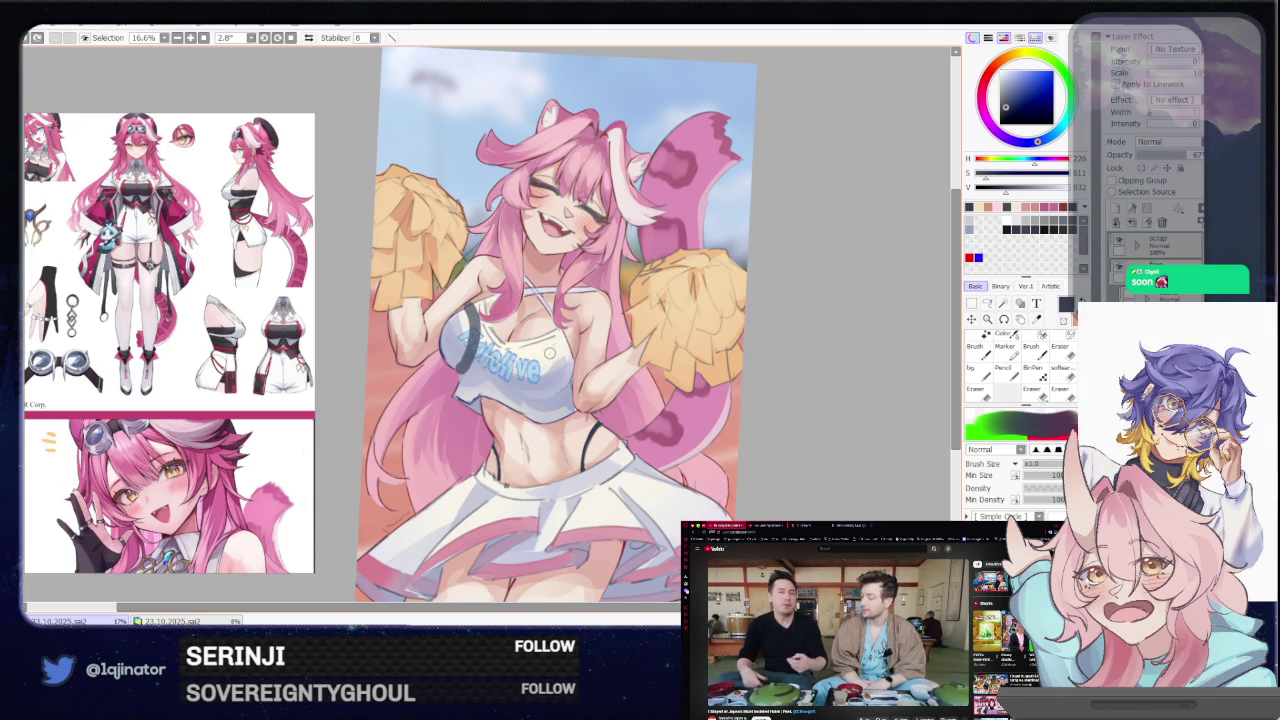
key("ctrl+z")
left_click_drag(470, 310, 472, 392)
key("ctrl+z")
left_click_drag(467, 305, 478, 368)
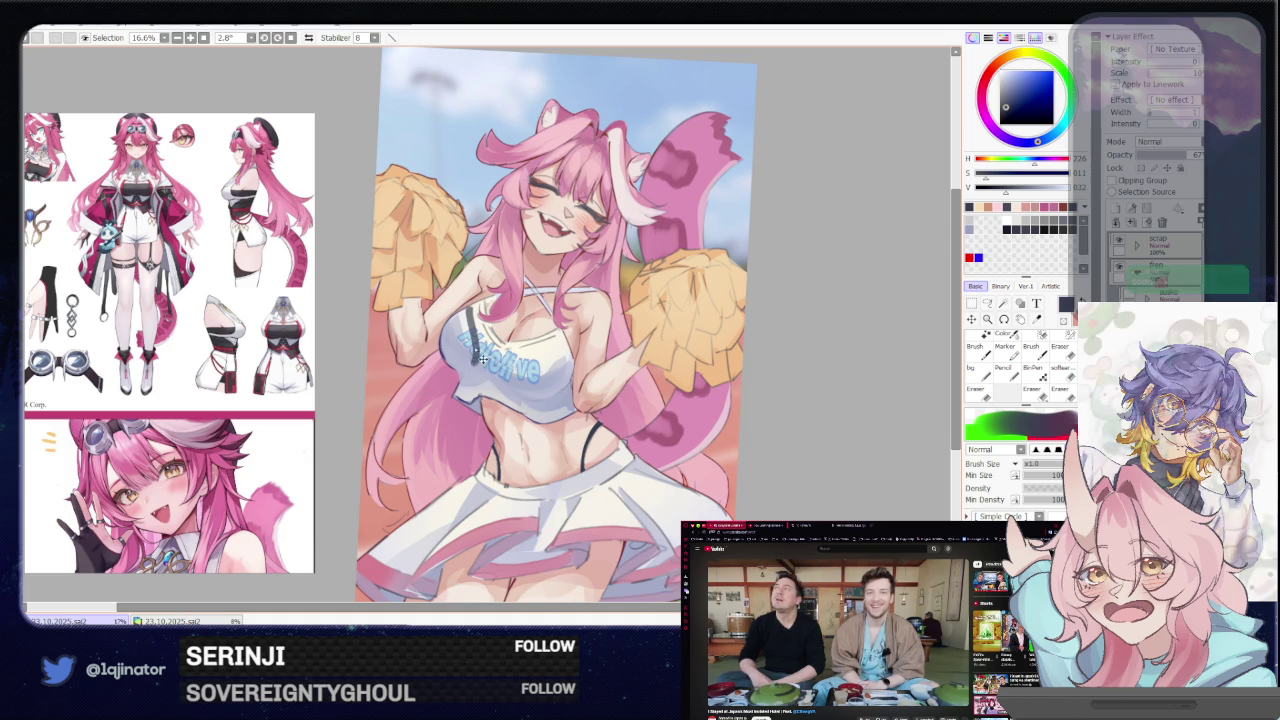
left_click_drag(468, 302, 477, 400)
left_click_drag(553, 333, 536, 402)
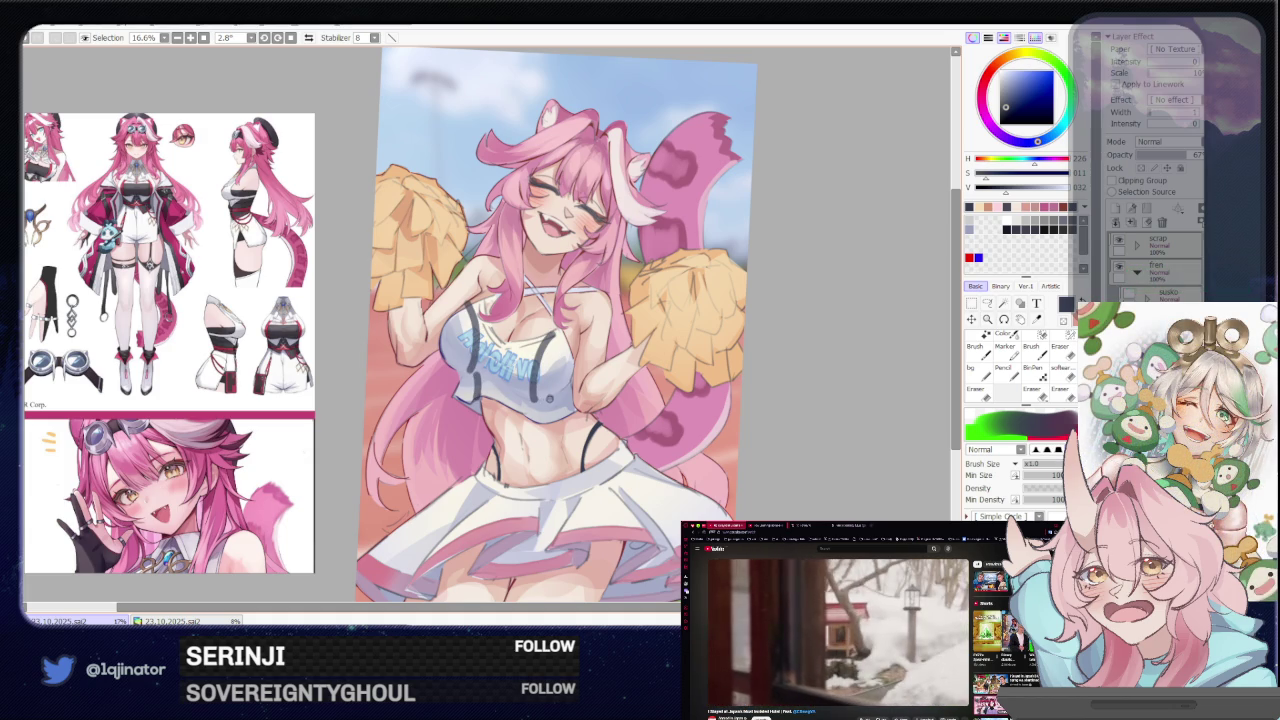
key("ctrl+plus")
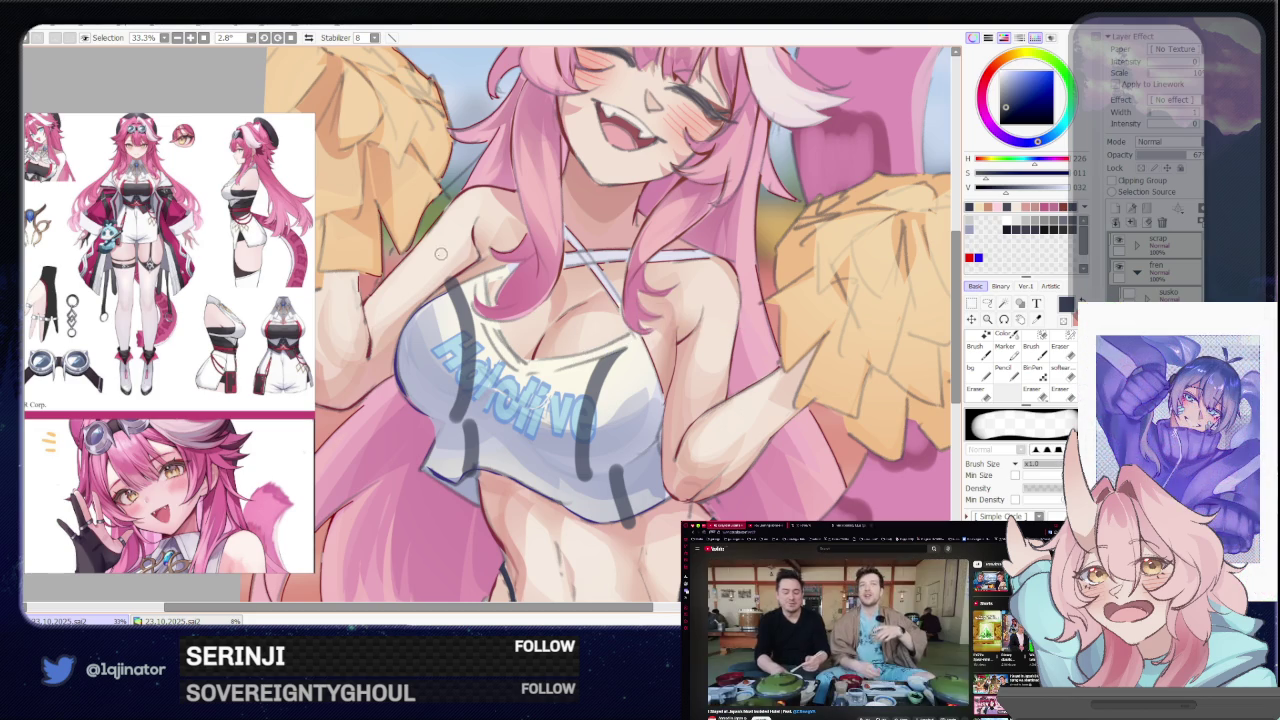
Remove the sketch strokes over the Hololive lettering, discarding retried curved fold lines
key("ctrl+z")
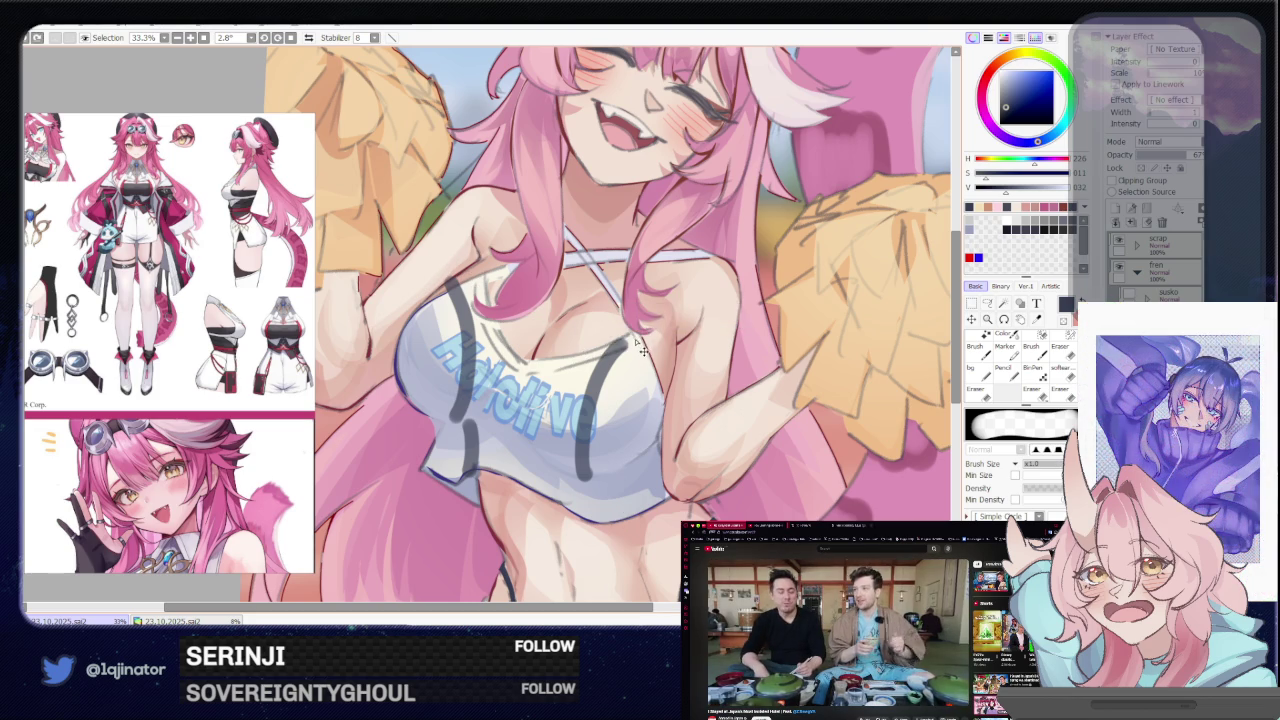
key("ctrl+z")
key("ctrl+z")
key("ctrl+z")
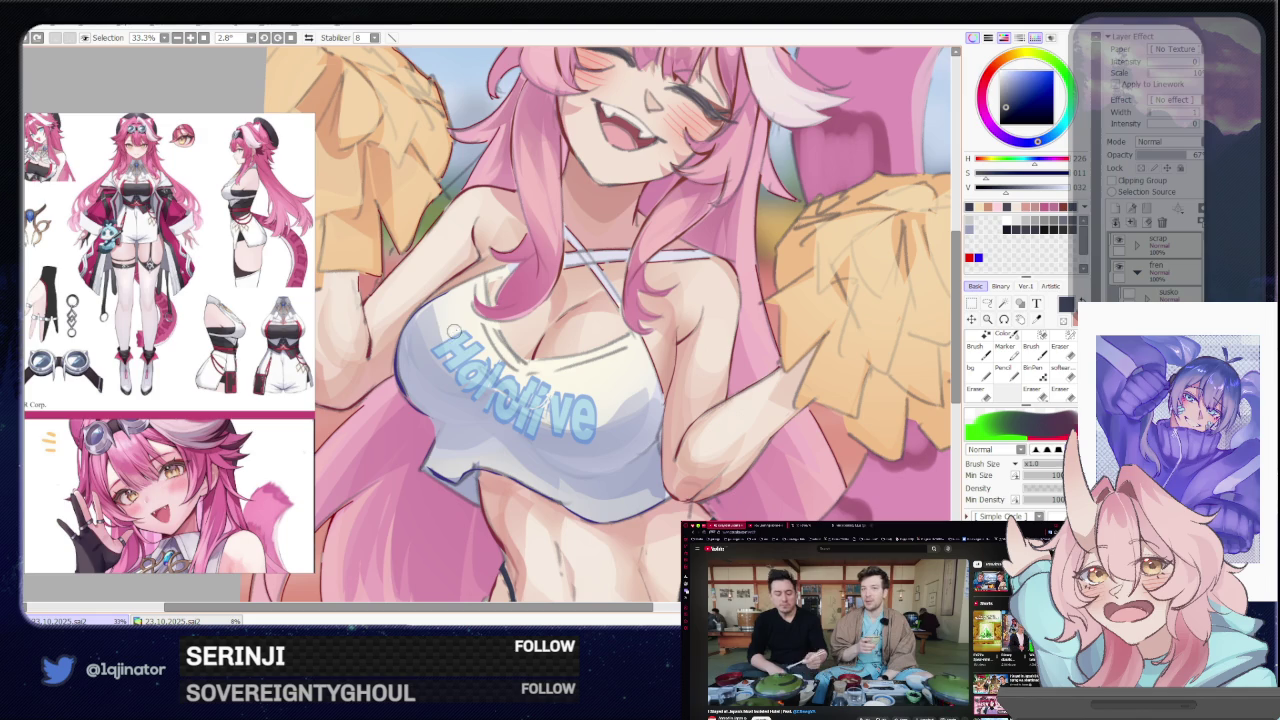
scroll(560, 340, "down", 2)
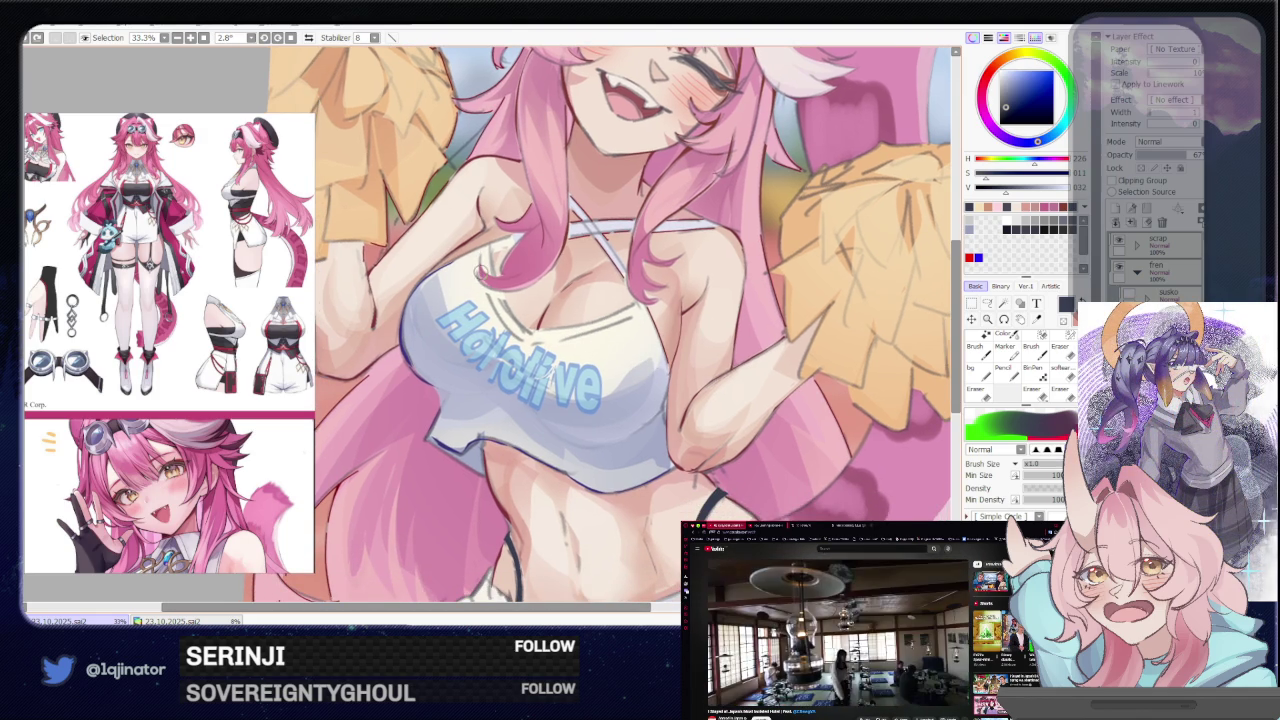
left_click_drag(476, 262, 452, 385)
key("ctrl+z")
left_click_drag(476, 266, 450, 393)
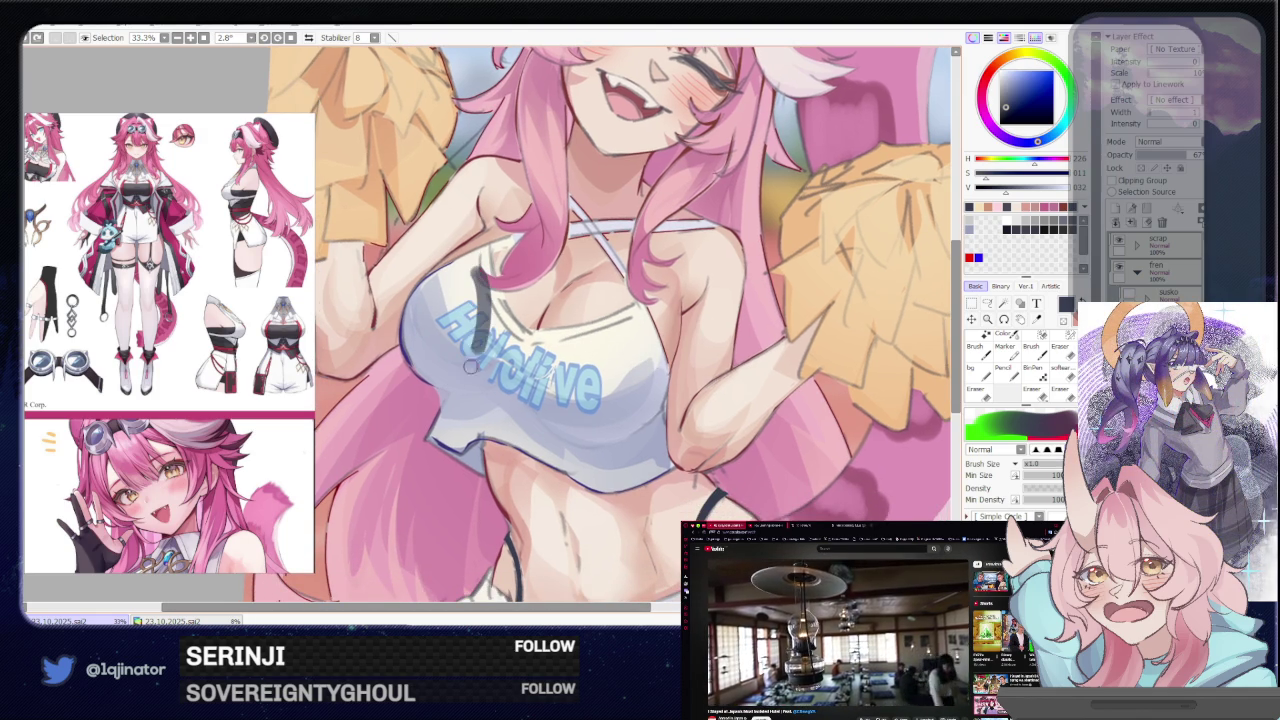
left_click_drag(626, 315, 592, 440)
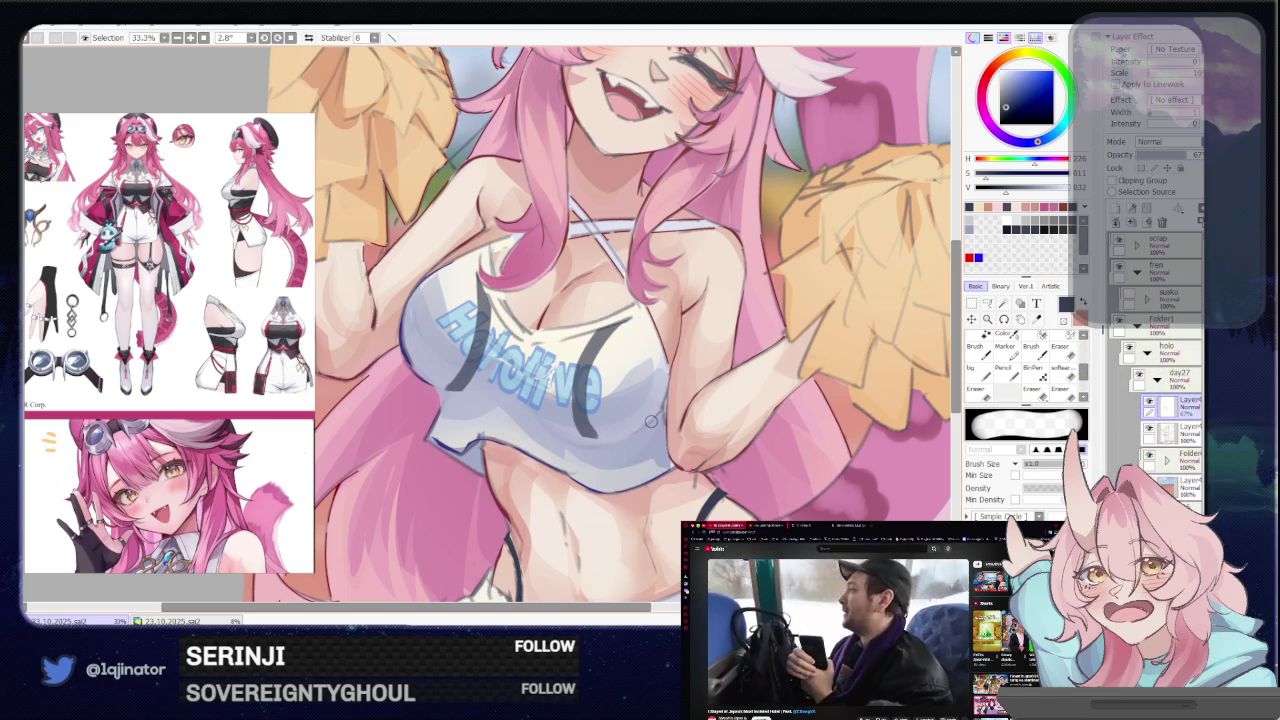
key("ctrl+z")
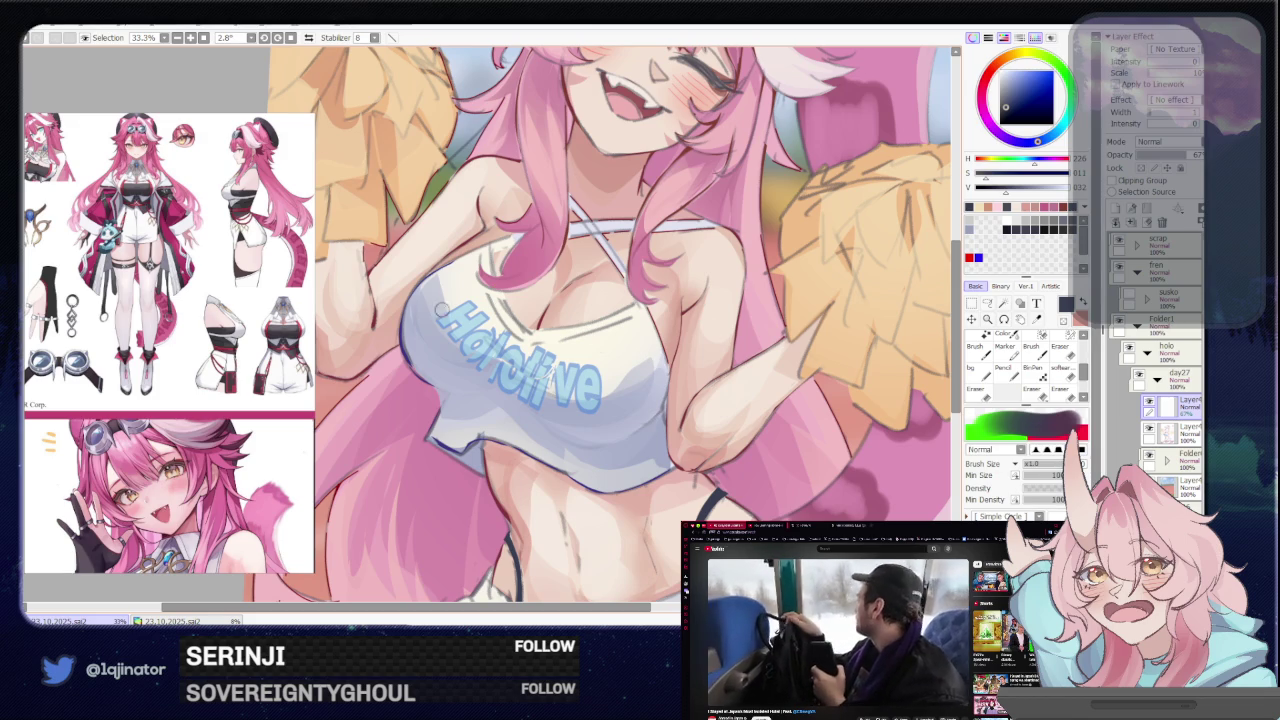
Draw dark trim lines along the shirt's top edge and right edge
left_click_drag(405, 334, 490, 268)
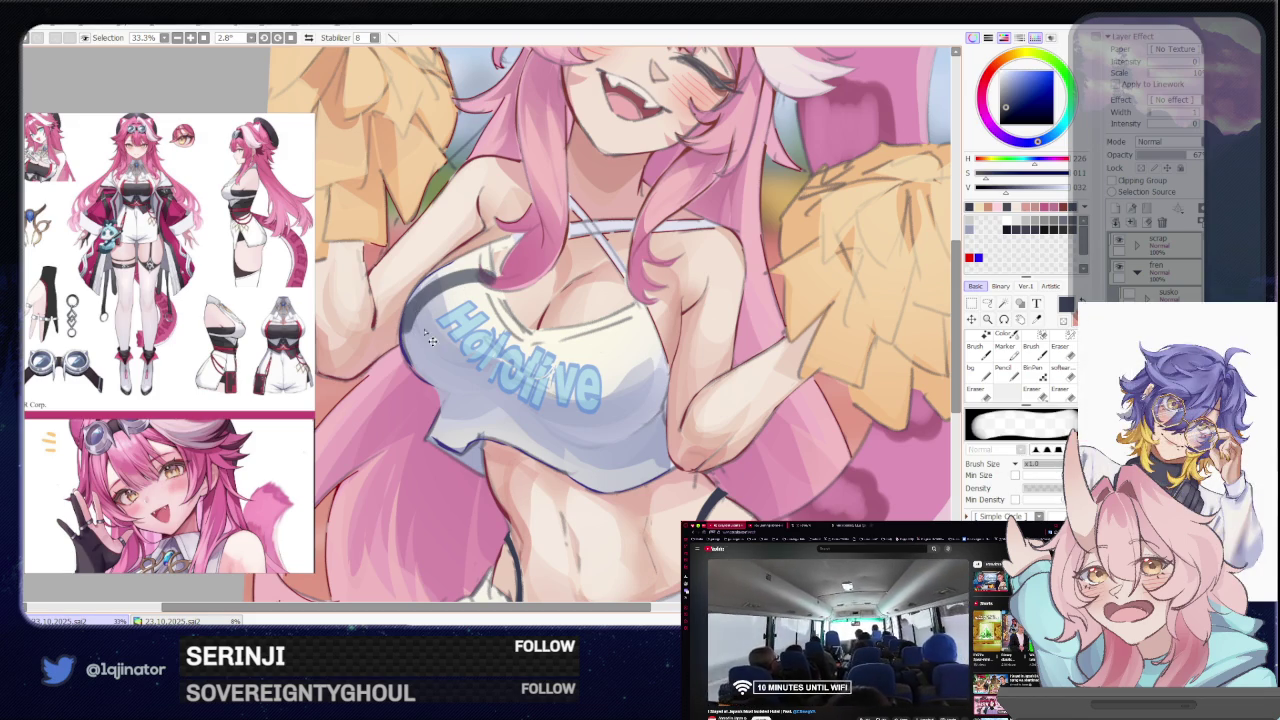
key("ctrl+z")
left_click_drag(398, 348, 492, 272)
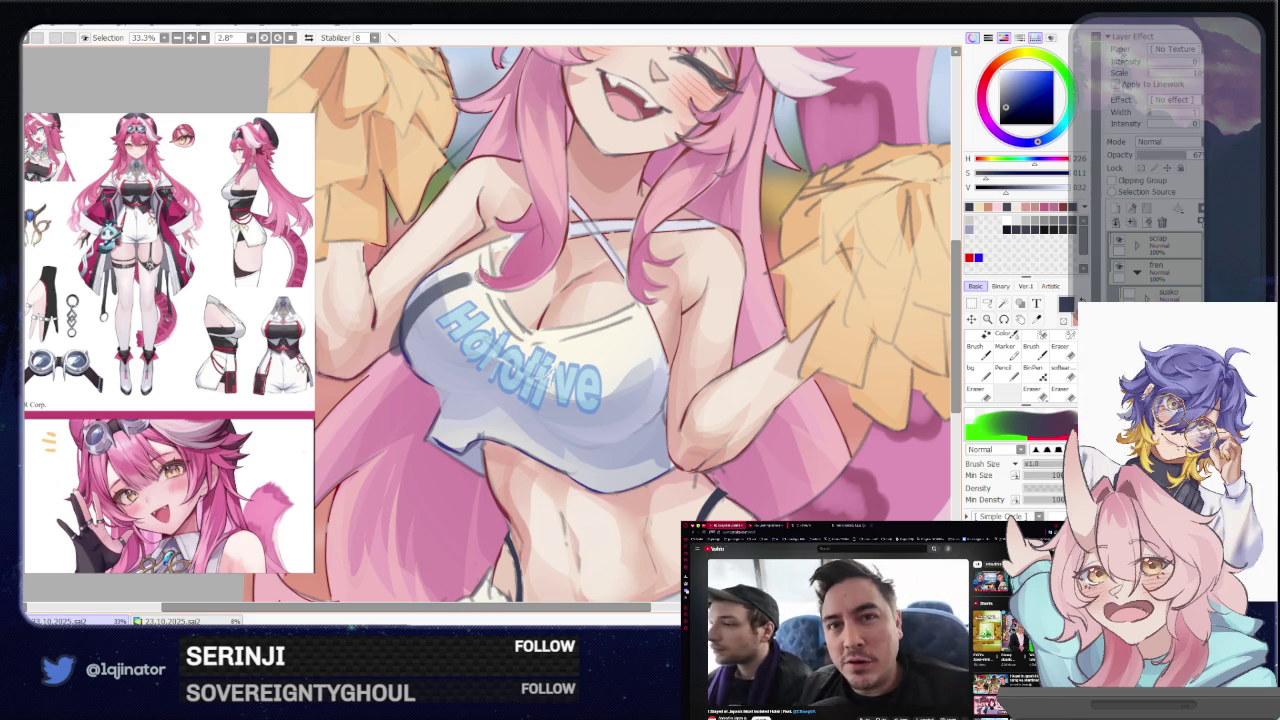
key("ctrl+z")
left_click_drag(396, 344, 495, 270)
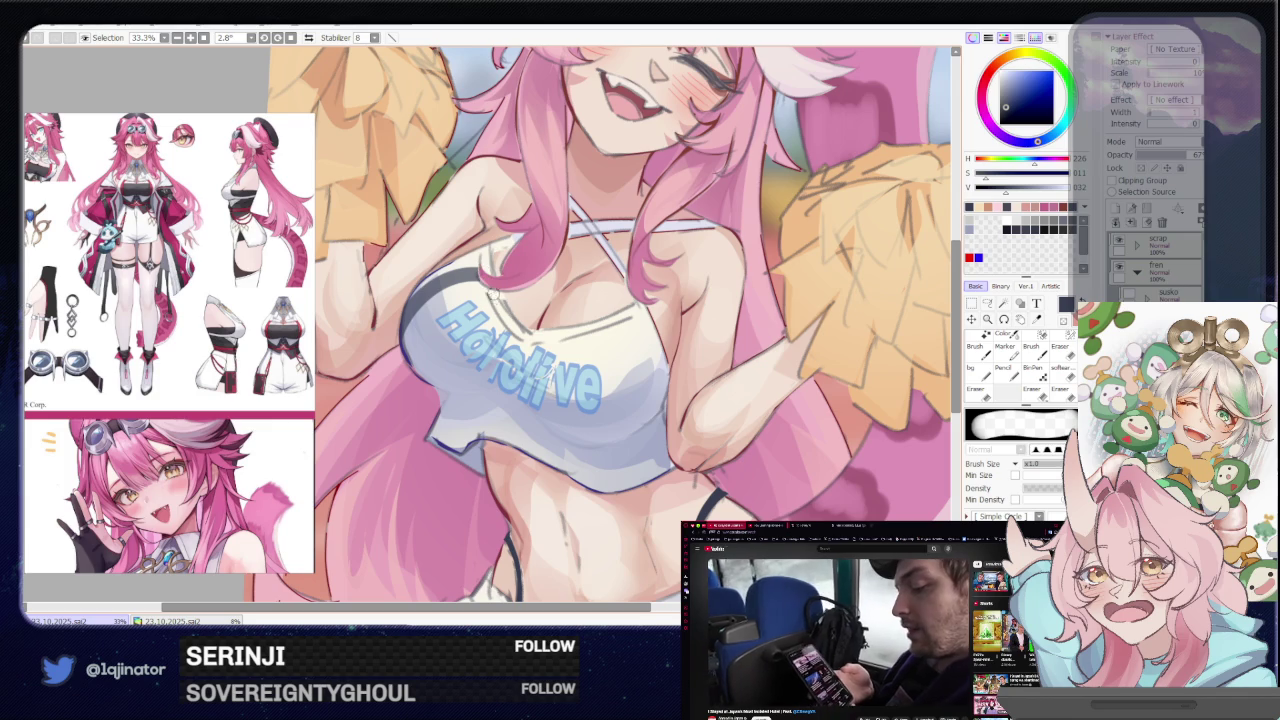
key("b")
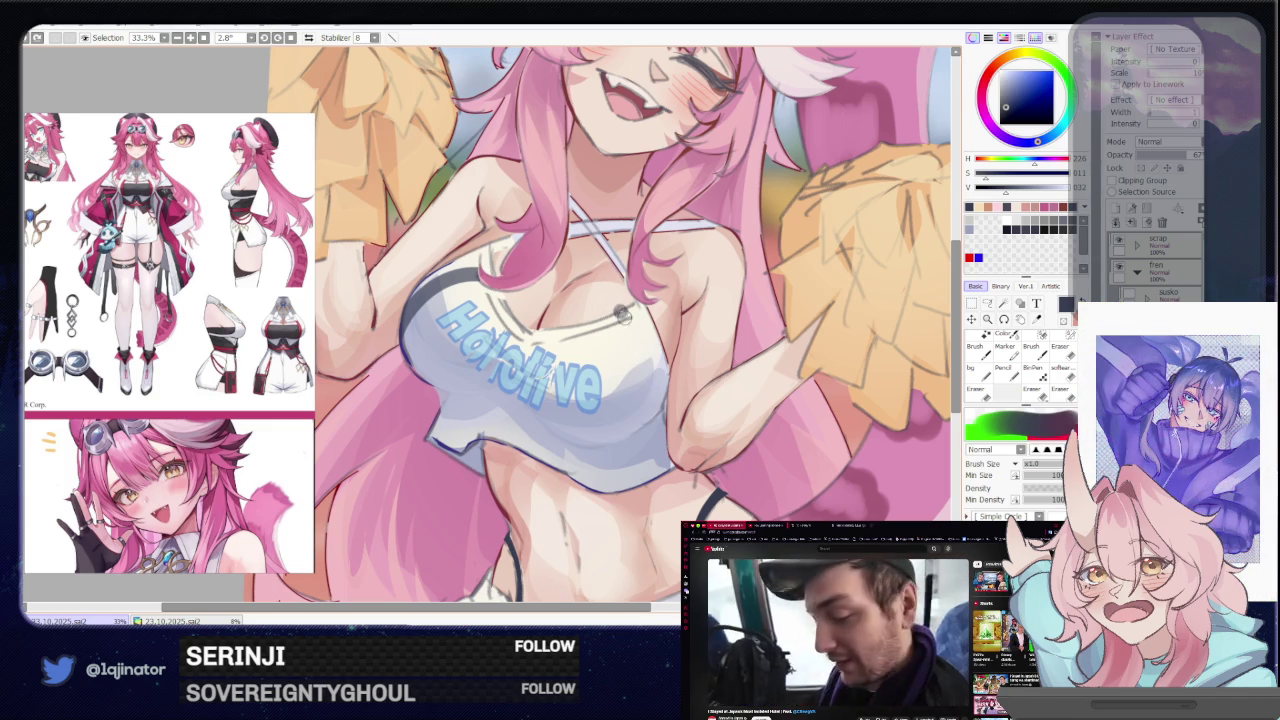
left_click_drag(624, 298, 610, 450)
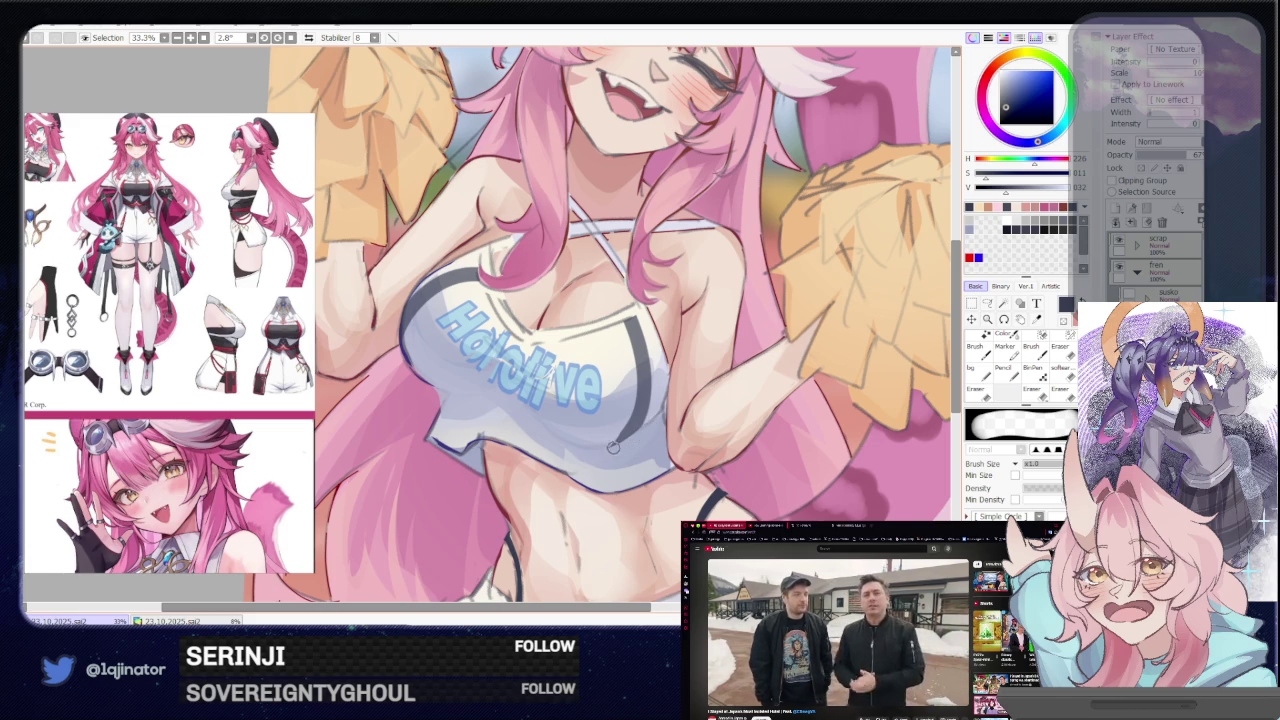
scroll(613, 447, "down", 3)
scroll(788, 375, "up", 2)
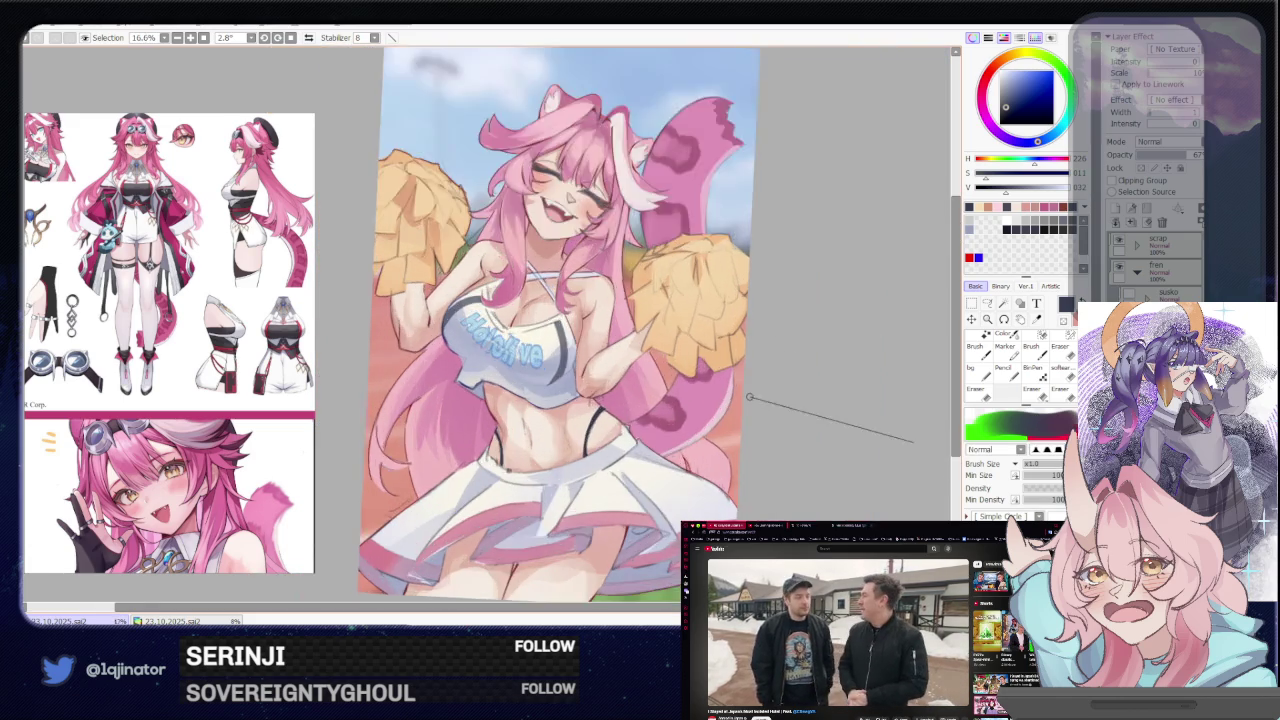
Paint a dark line down the shirt's right edge, touching it up with the eraser
scroll(650, 400, "up", 2)
left_click_drag(510, 435, 537, 421)
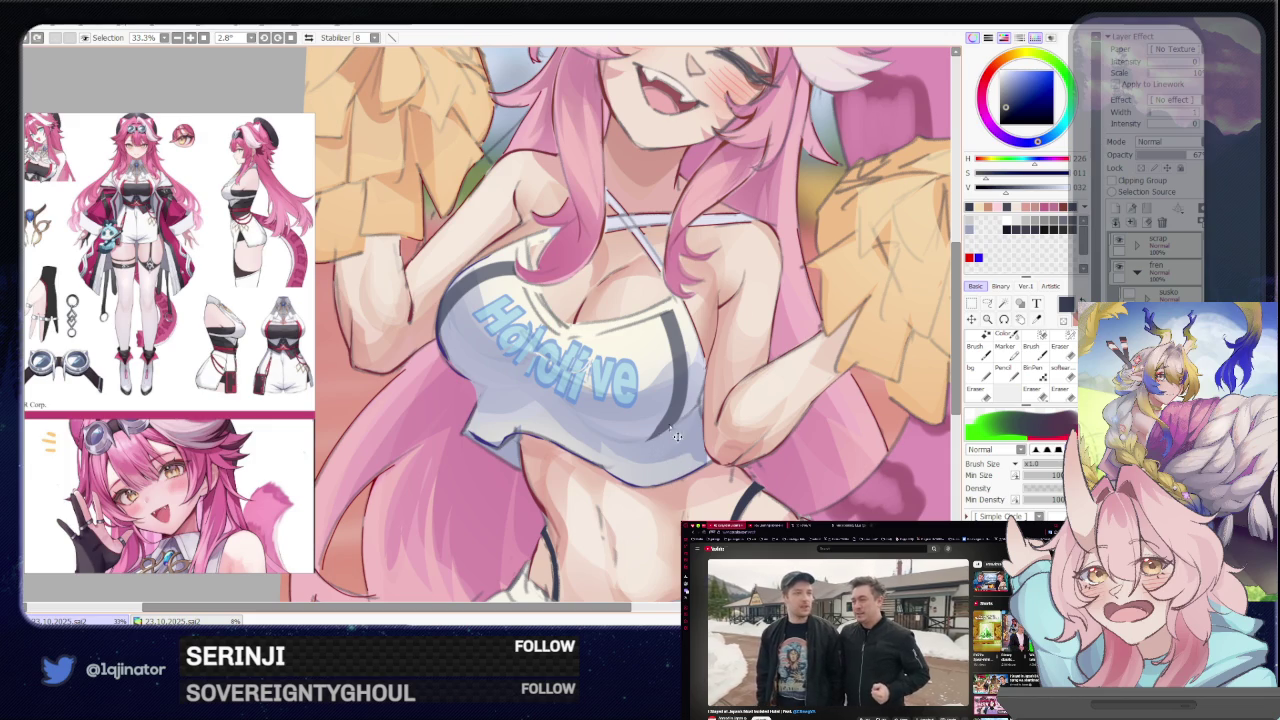
left_click_drag(665, 438, 678, 475)
key("e")
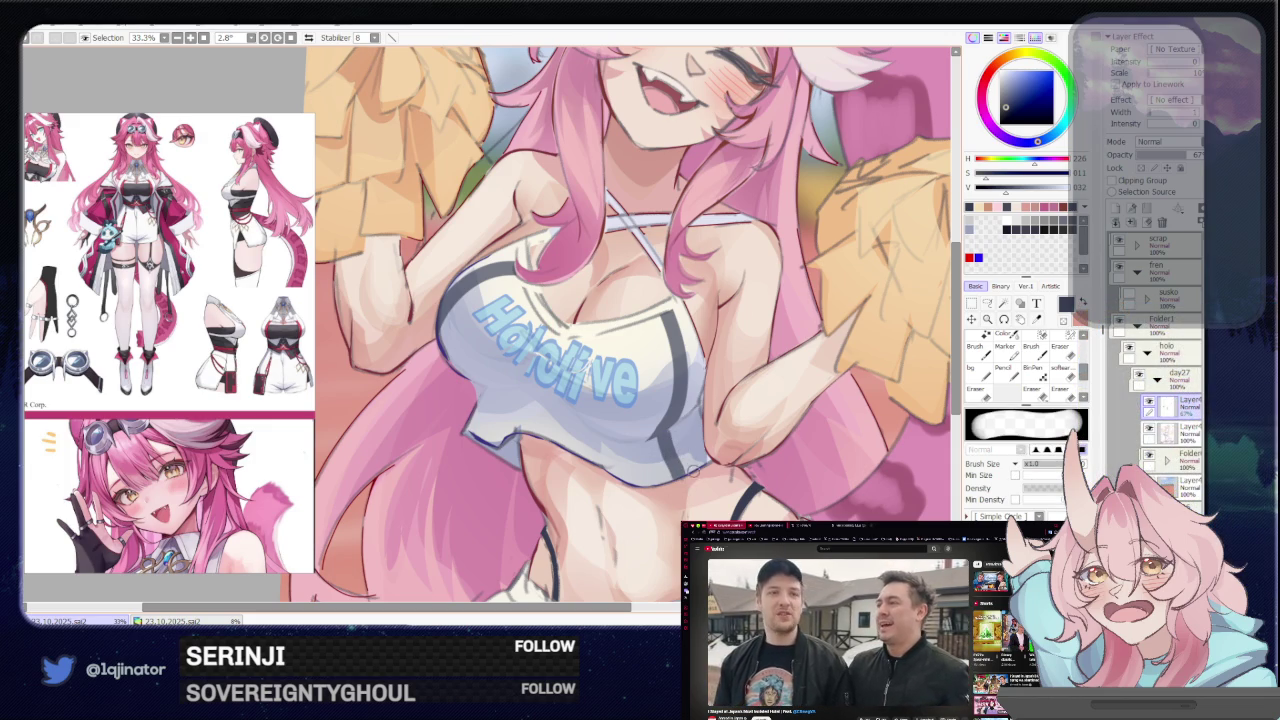
key("e")
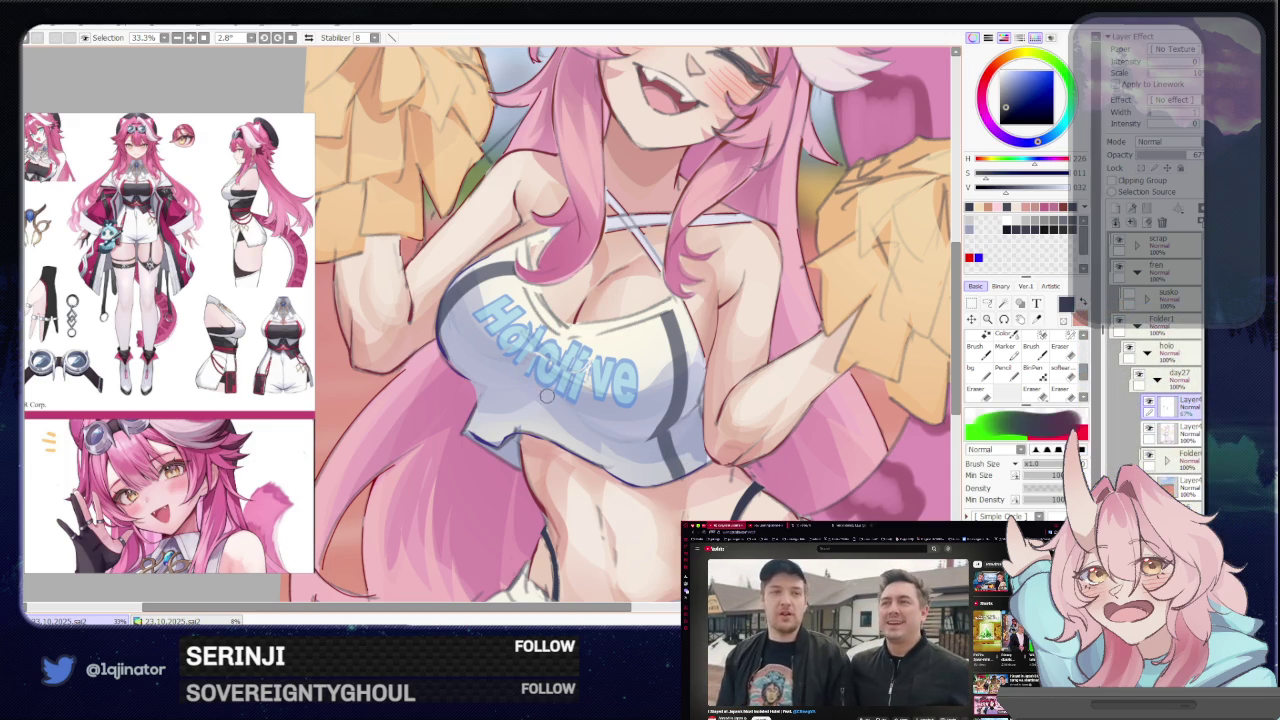
Add a dark line along the shirt's lower hem, then zoom out to 12.5%
left_click_drag(488, 397, 468, 436)
key("e")
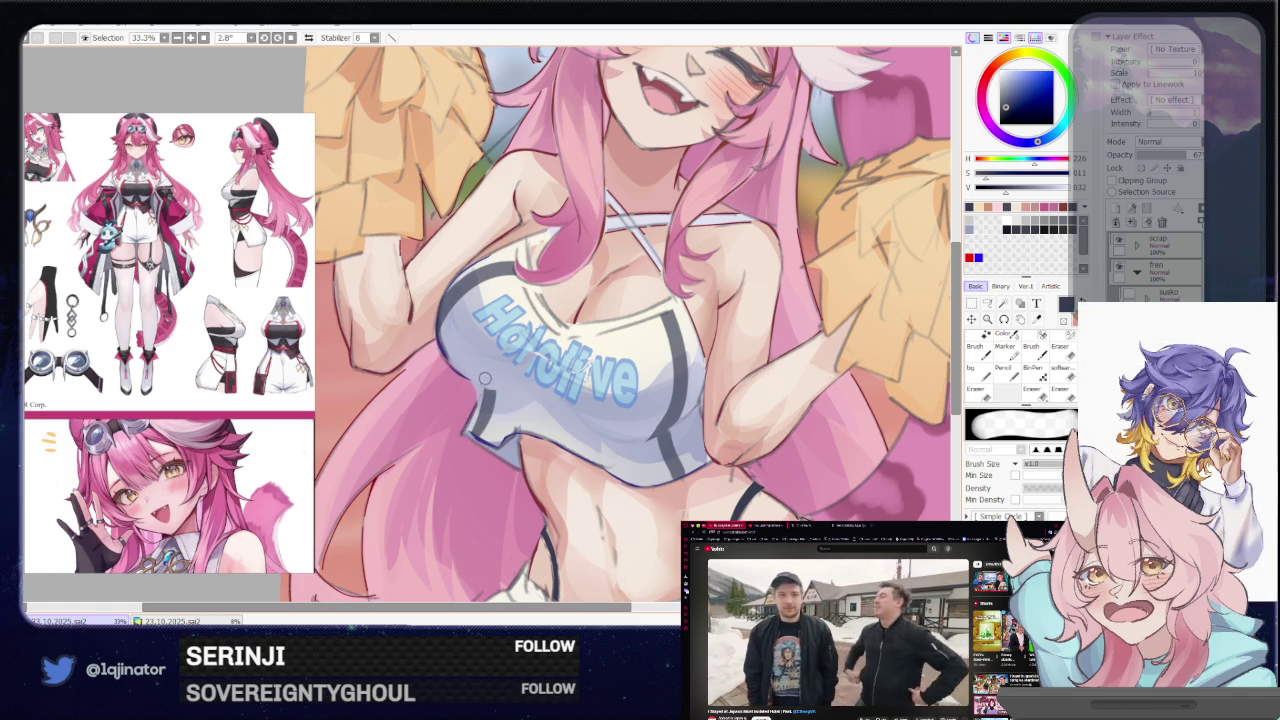
scroll(519, 377, "down", 2)
scroll(519, 377, "down", 1)
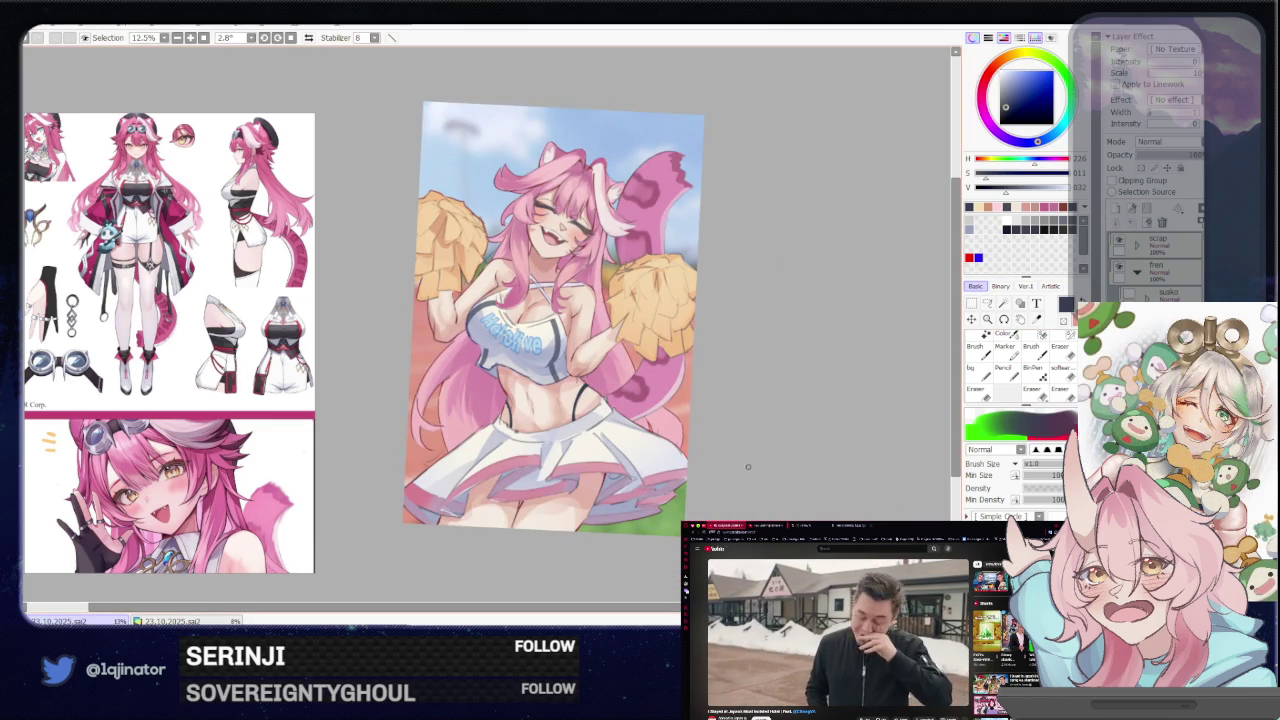
Lasso a small patch of the skirt and sample its warm cream colour with the brush
scroll(628, 456, "up", 1)
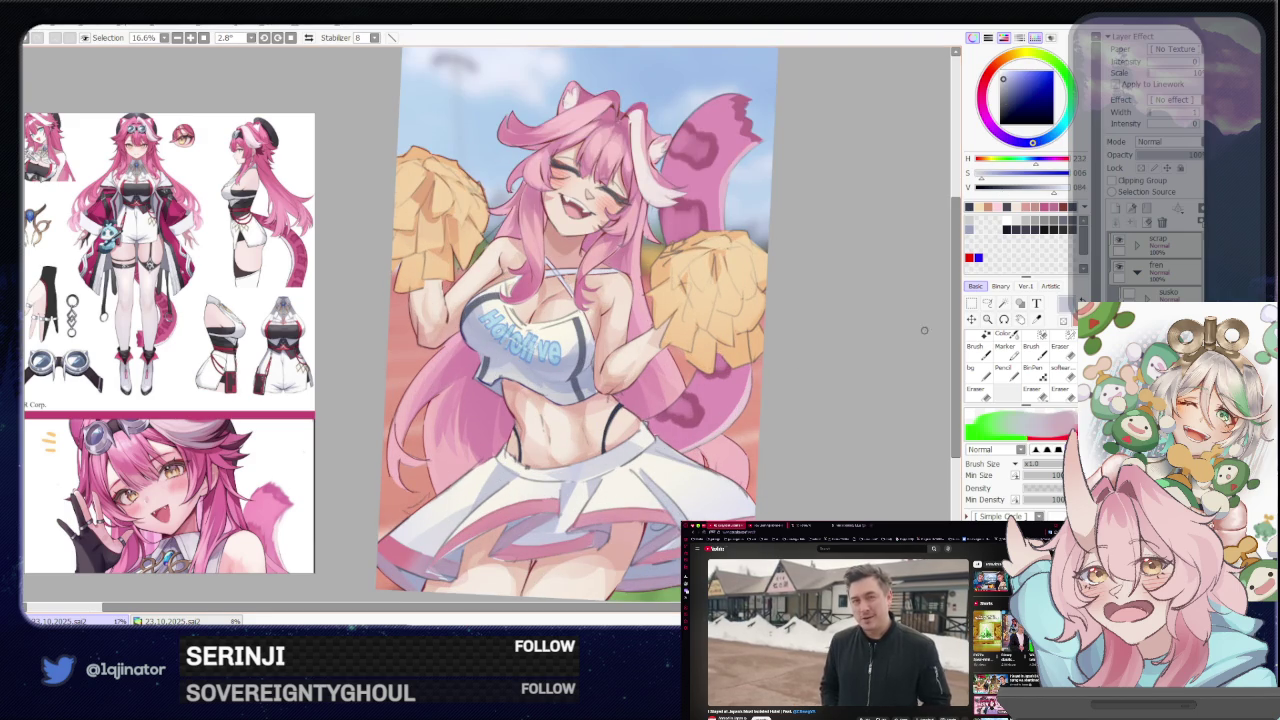
key("l")
left_click_drag(512, 478, 584, 403)
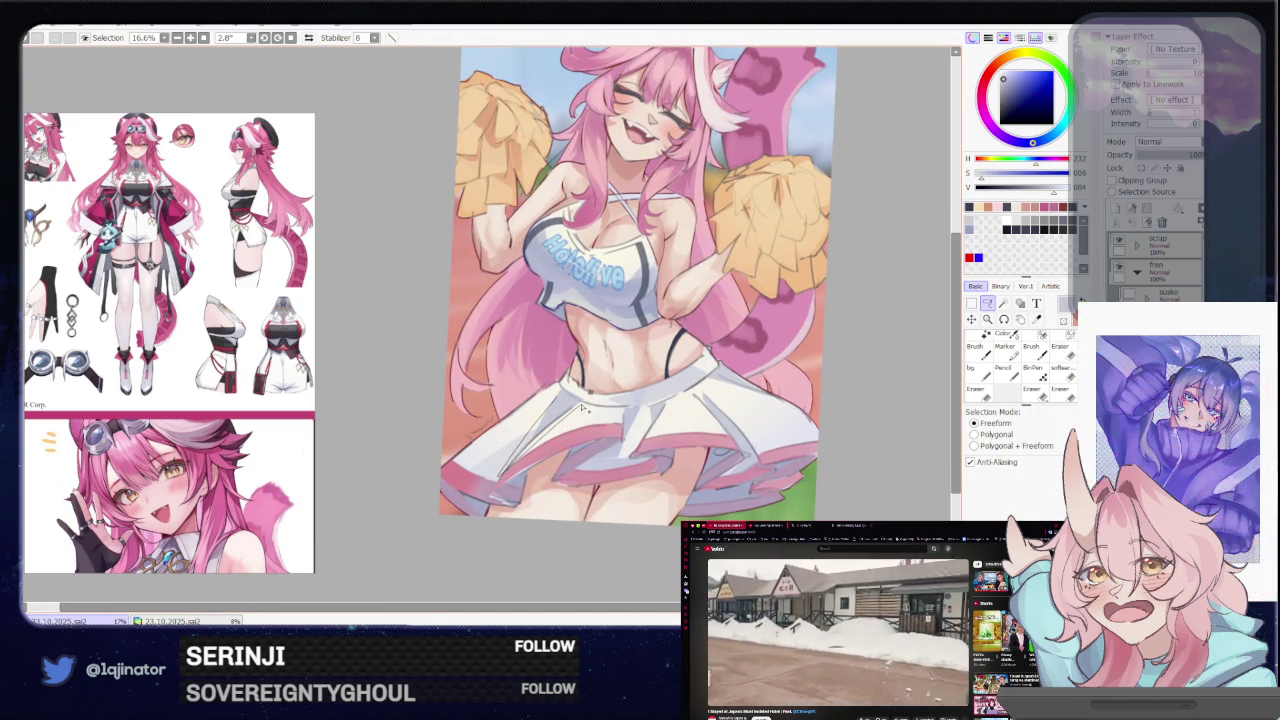
key("b")
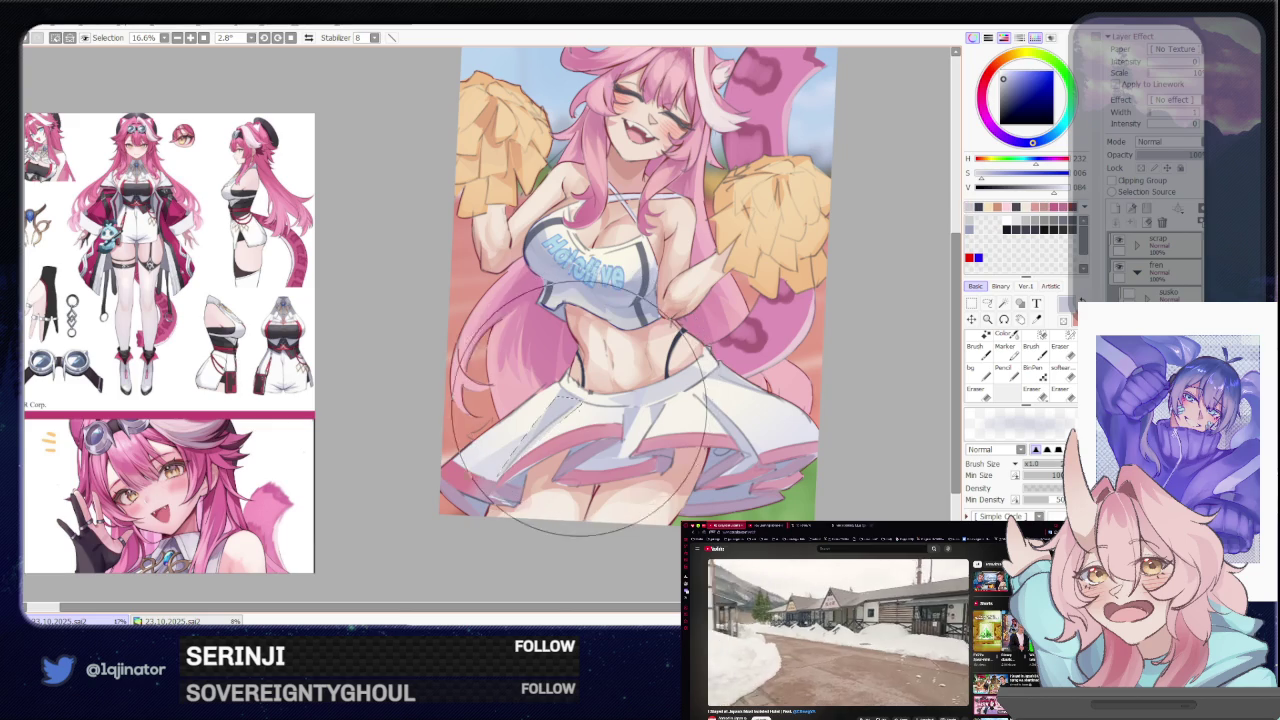
key("l")
left_click_drag(878, 390, 803, 400)
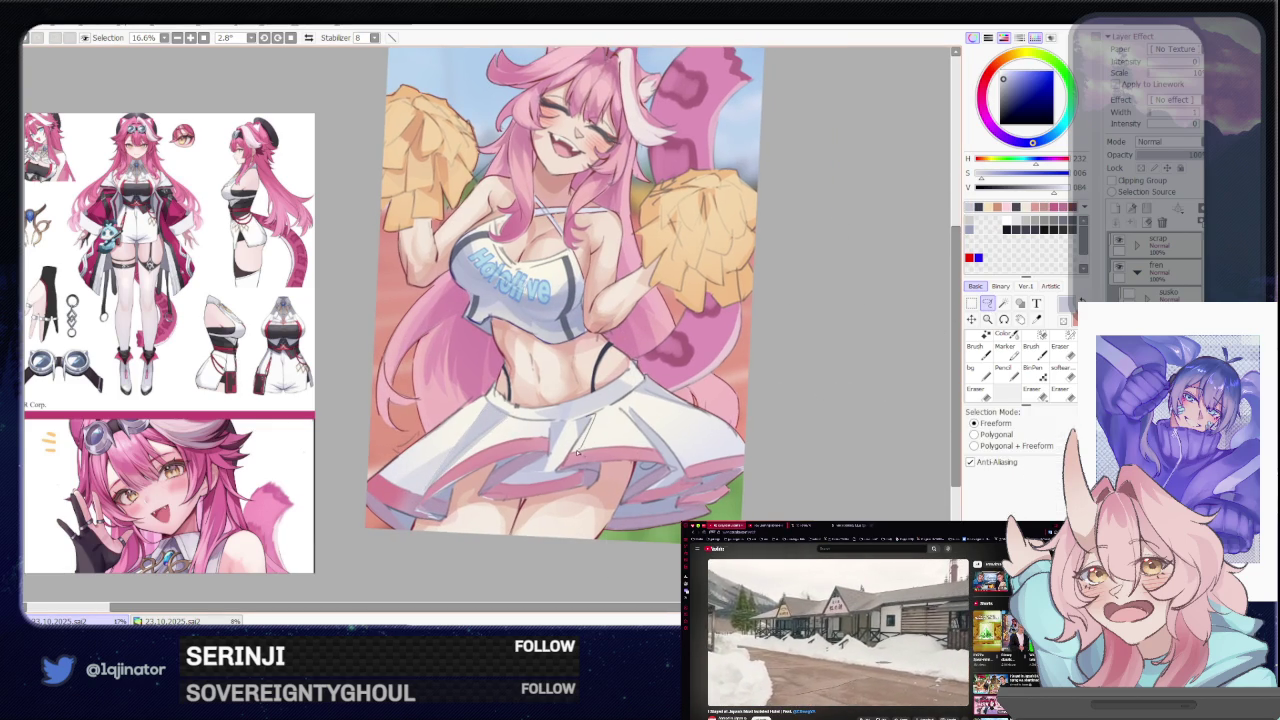
key("b")
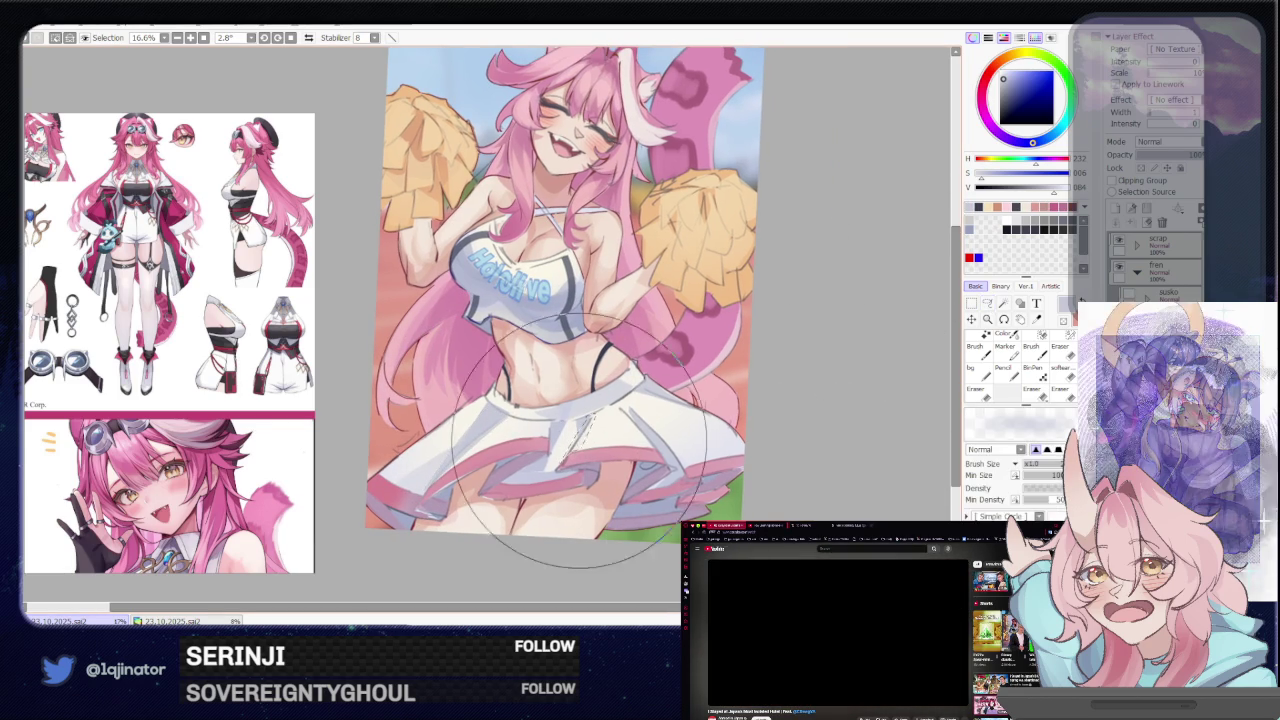
key("l")
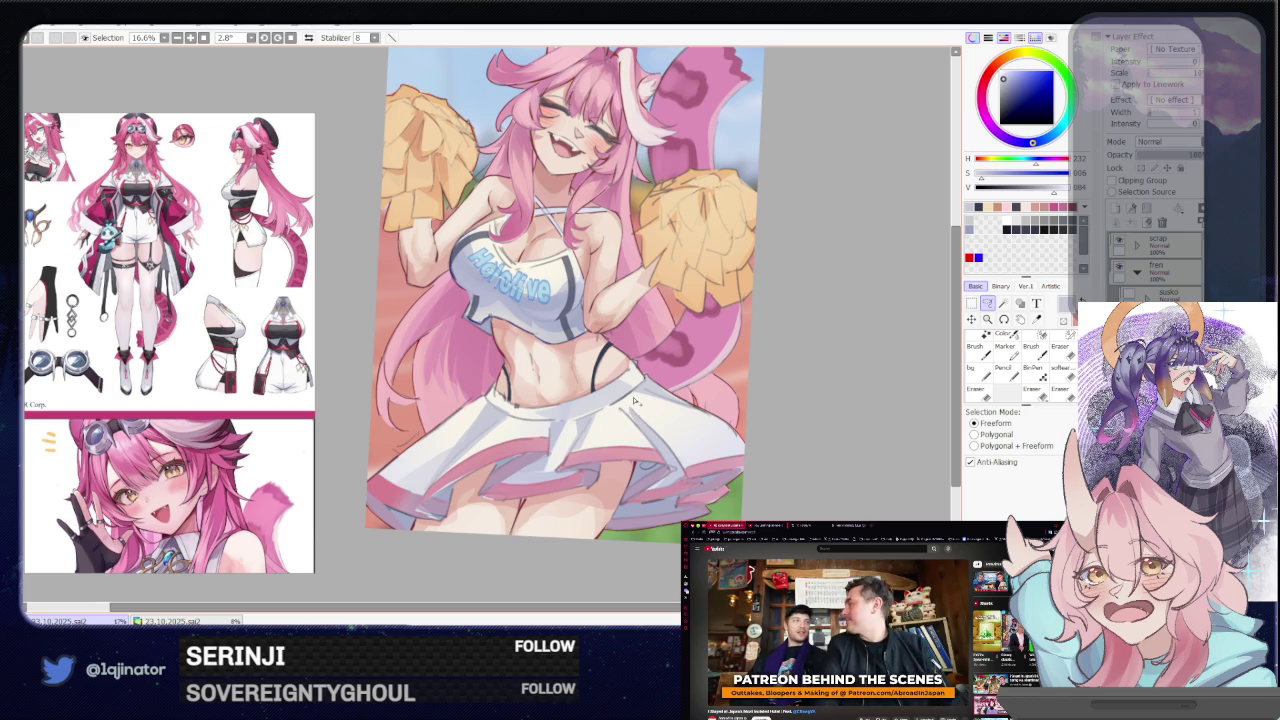
left_click_drag(621, 413, 628, 405)
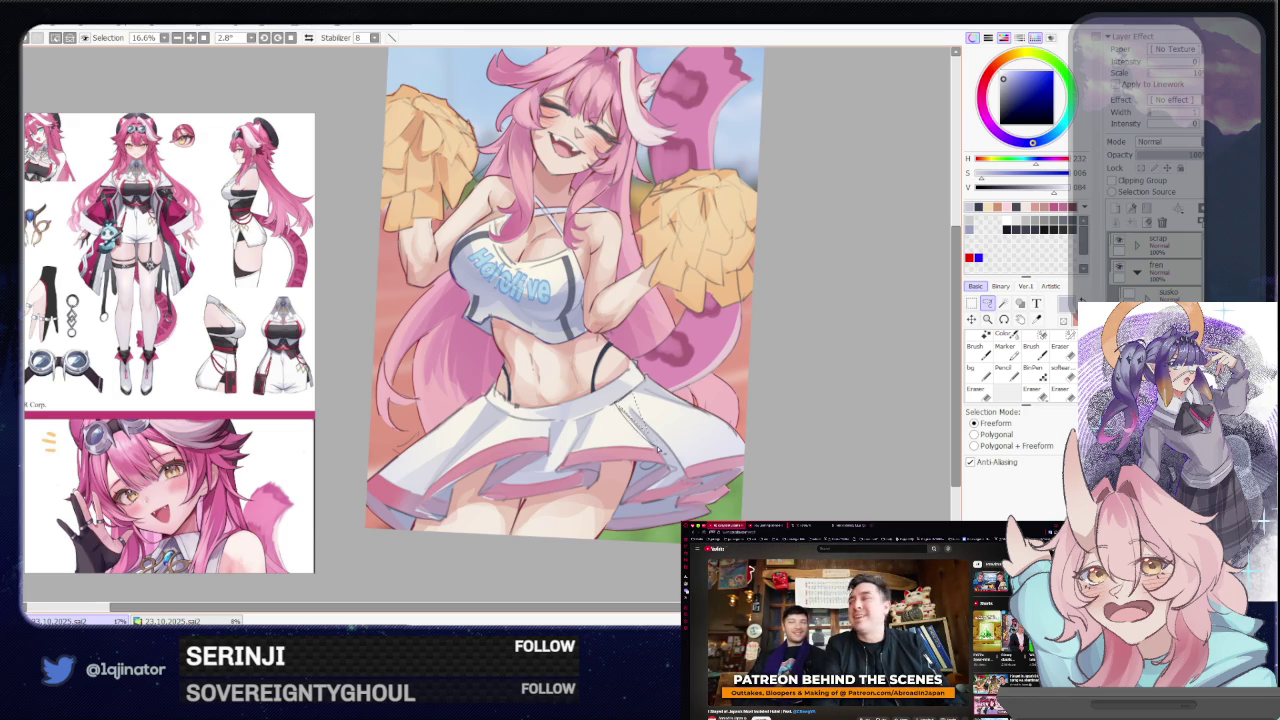
key("b")
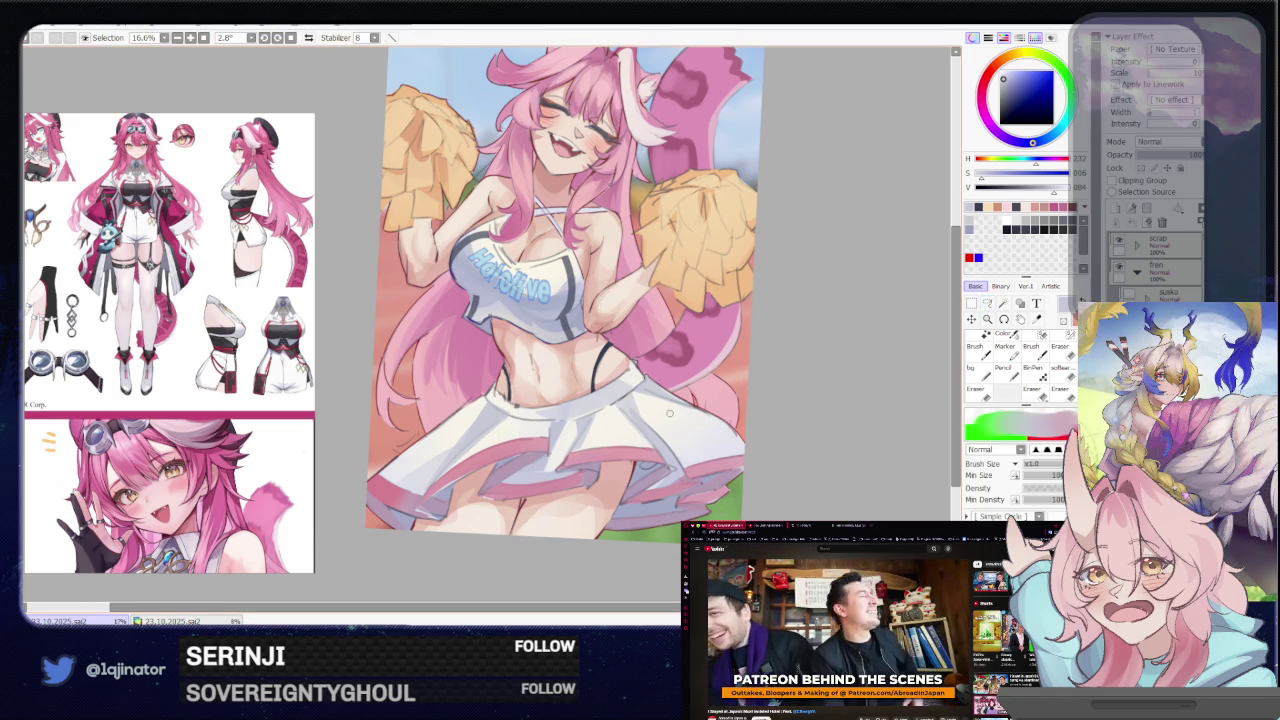
left_click(522, 424, "alt")
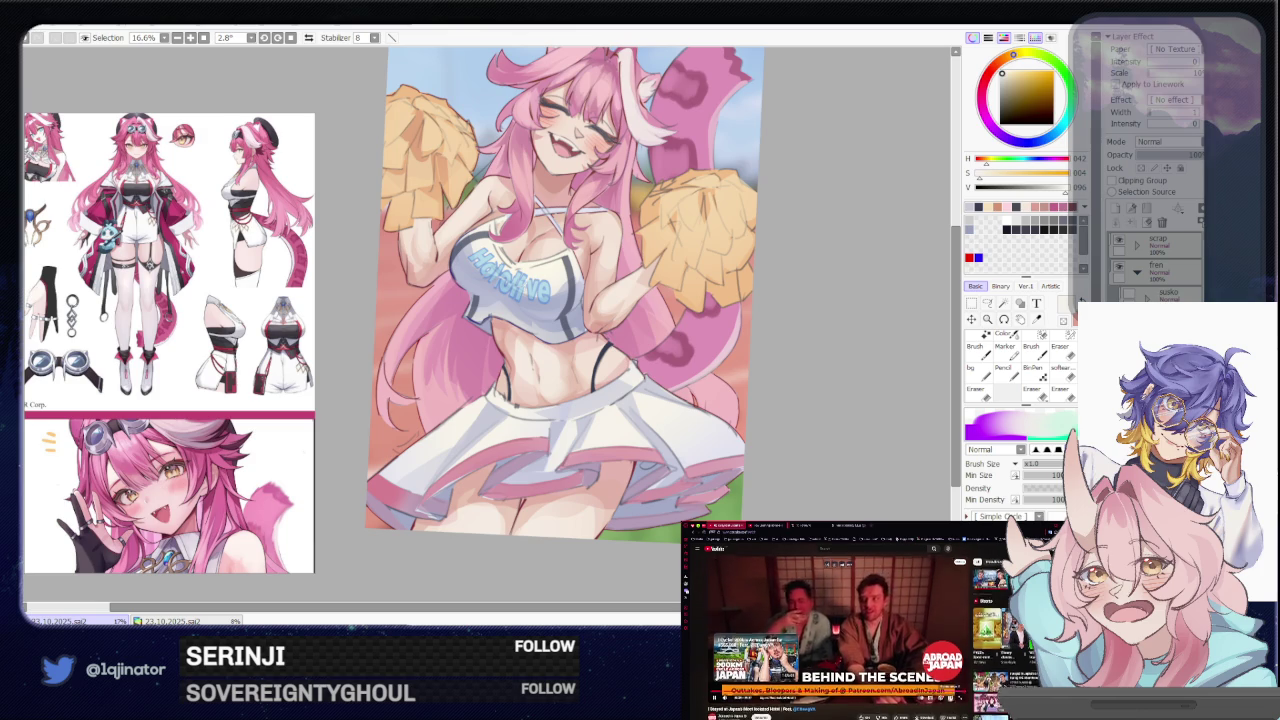
scroll(873, 632, "down", 2)
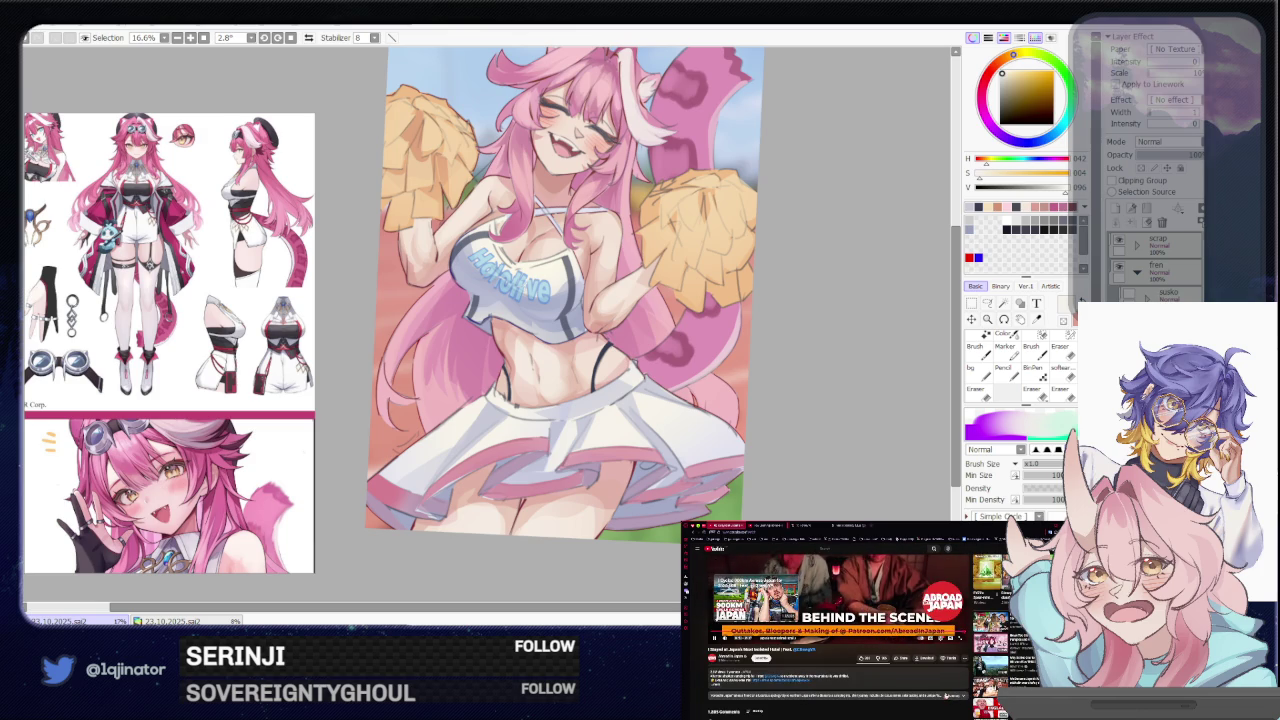
scroll(943, 693, "down", 4)
scroll(943, 693, "down", 1)
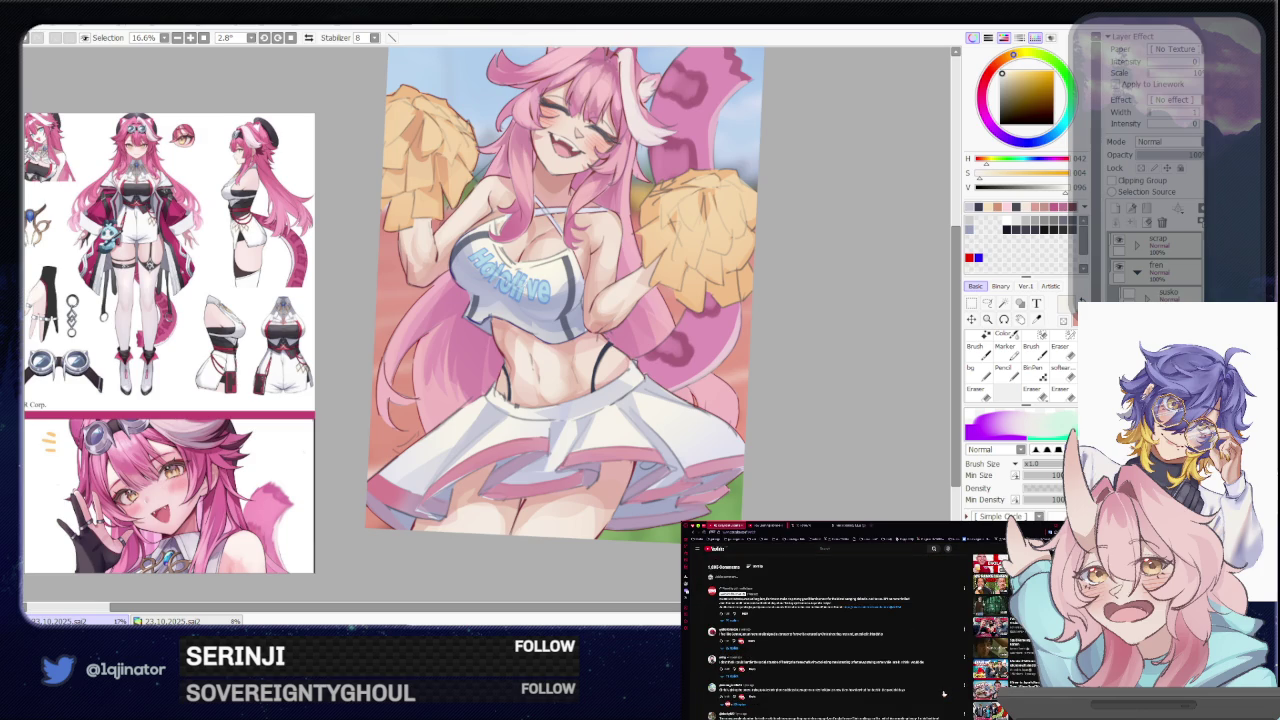
scroll(941, 691, "up", 3)
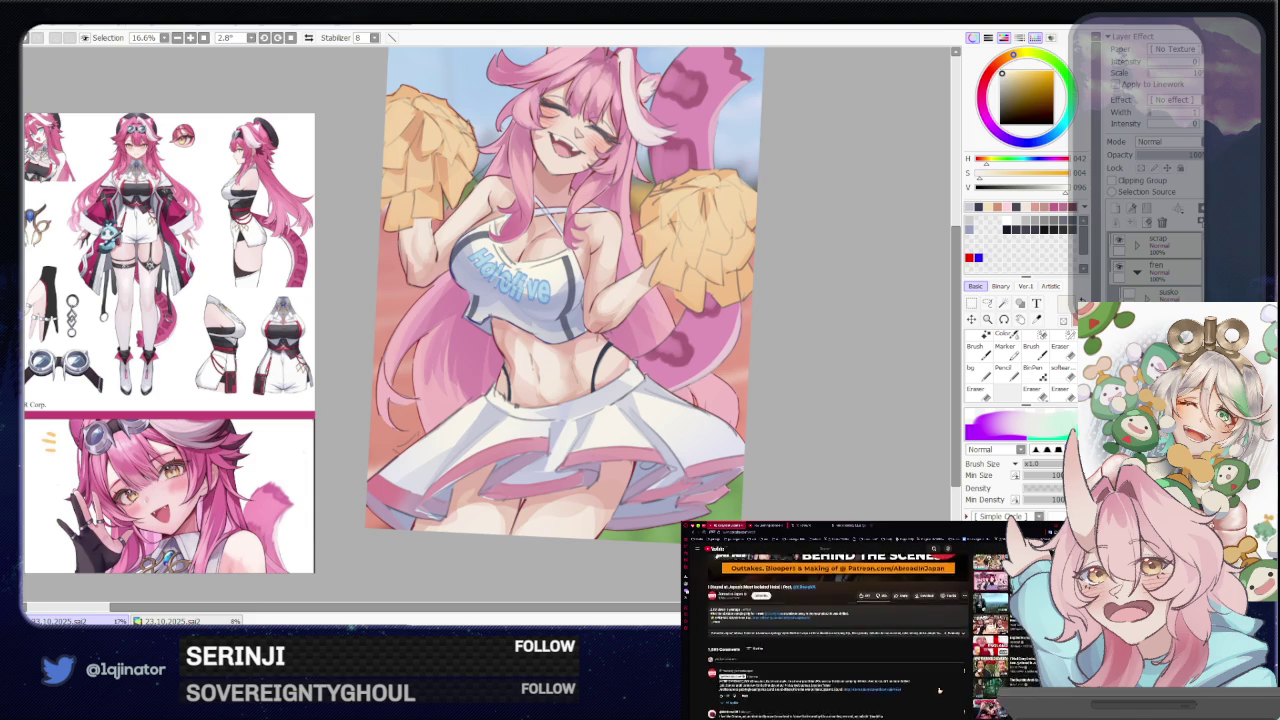
scroll(939, 690, "up", 3)
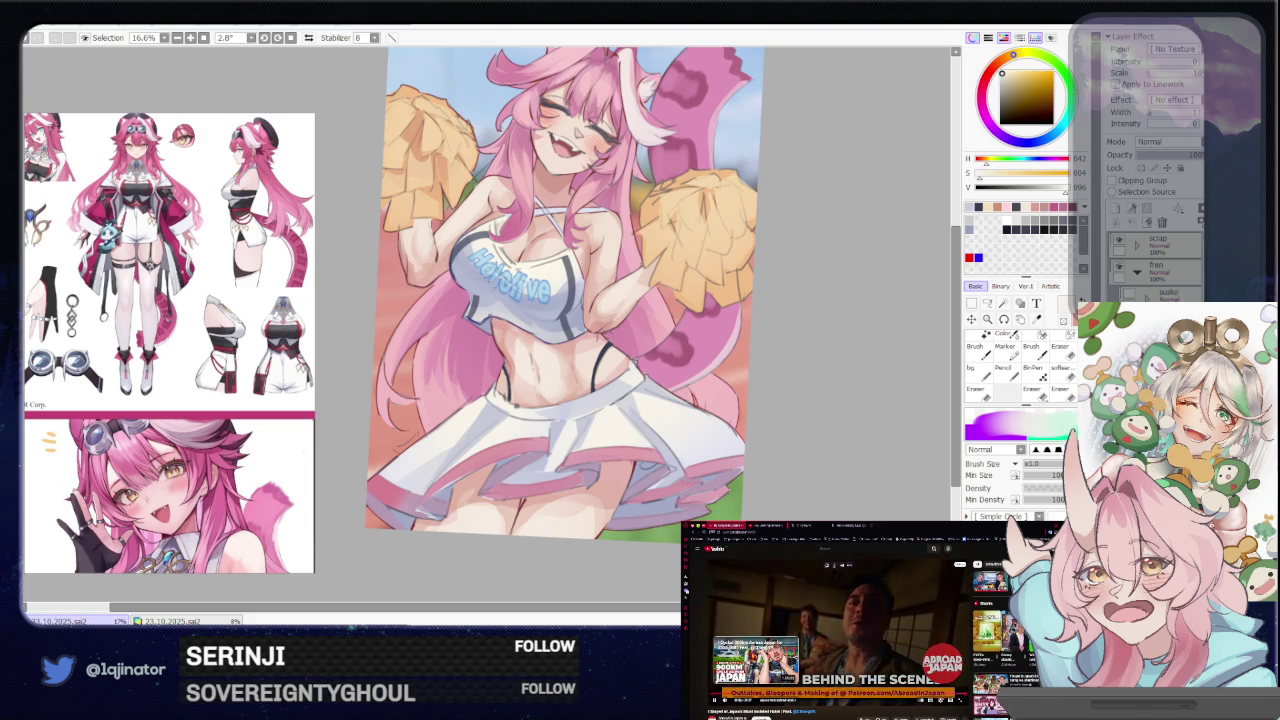
scroll(841, 665, "down", 3)
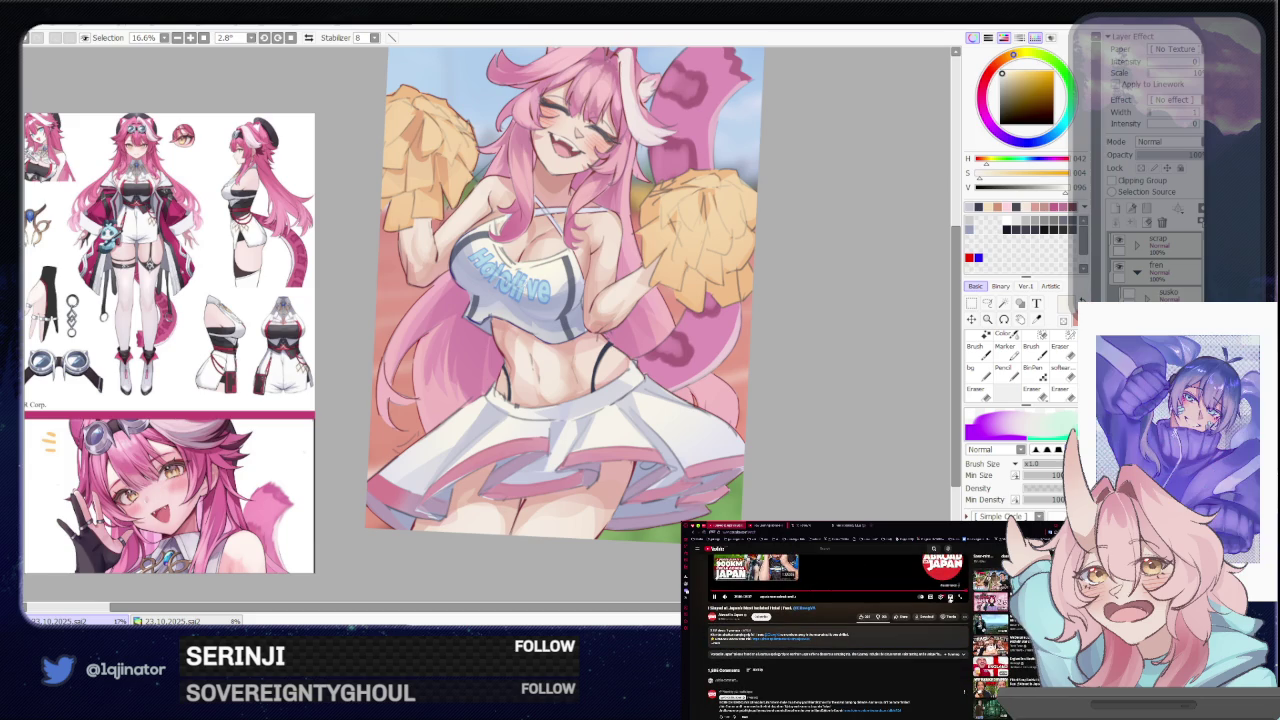
scroll(838, 620, "up", 3)
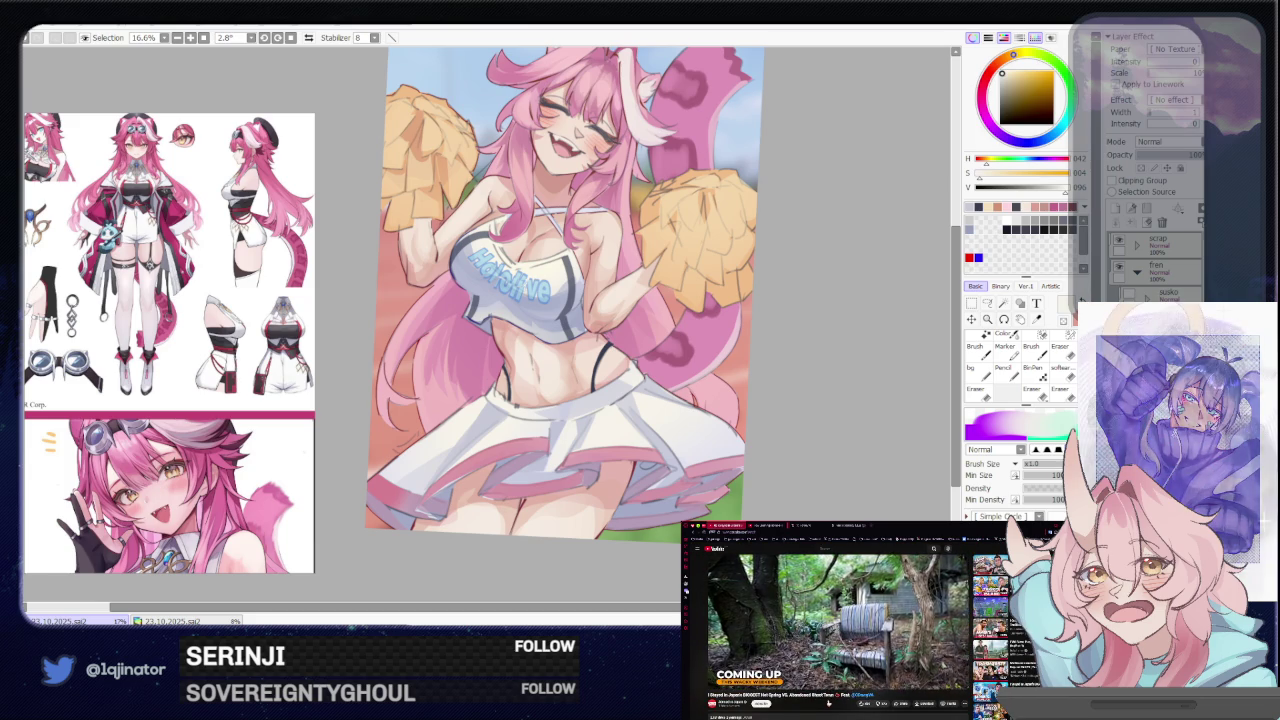
scroll(827, 703, "down", 3)
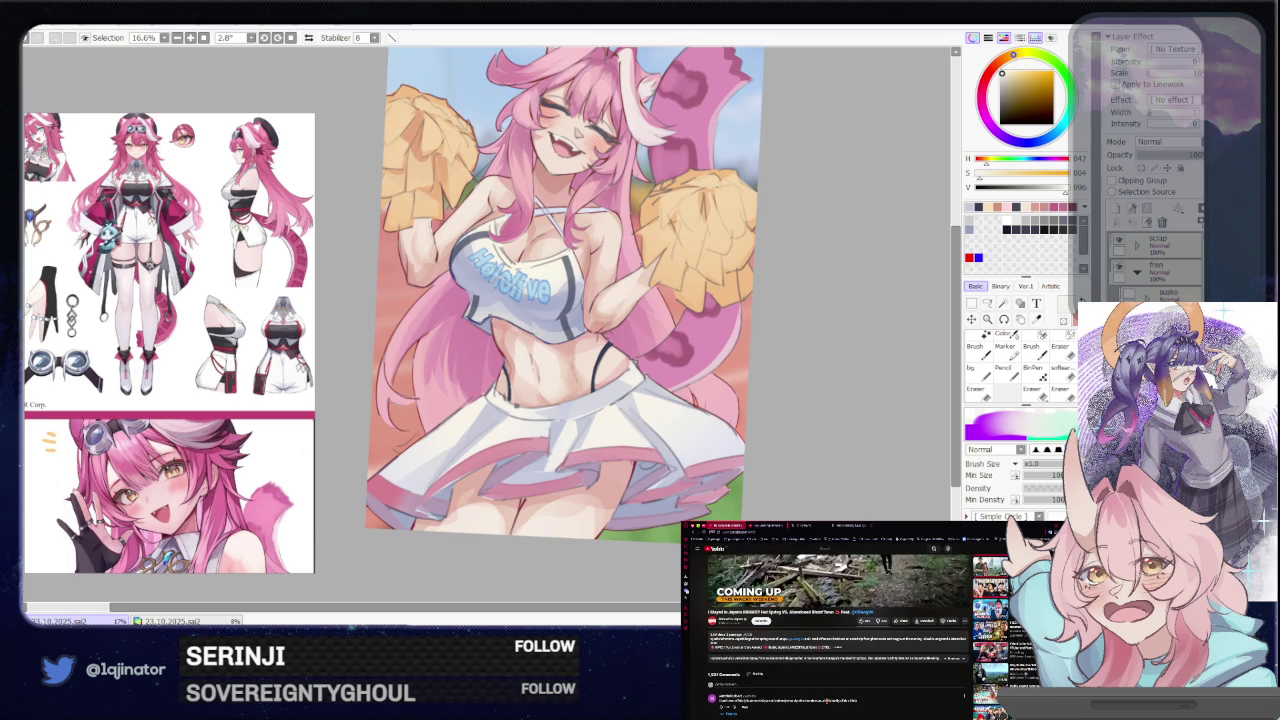
scroll(840, 640, "down", 3)
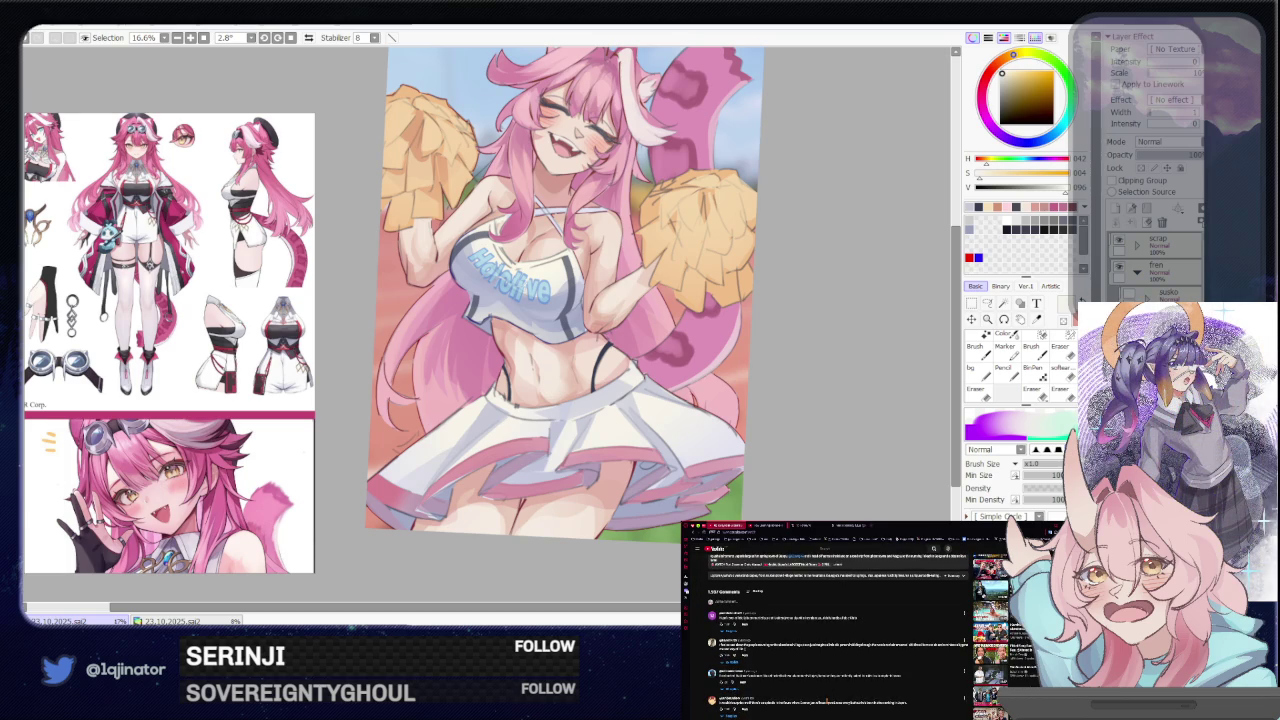
scroll(850, 700, "up", 5)
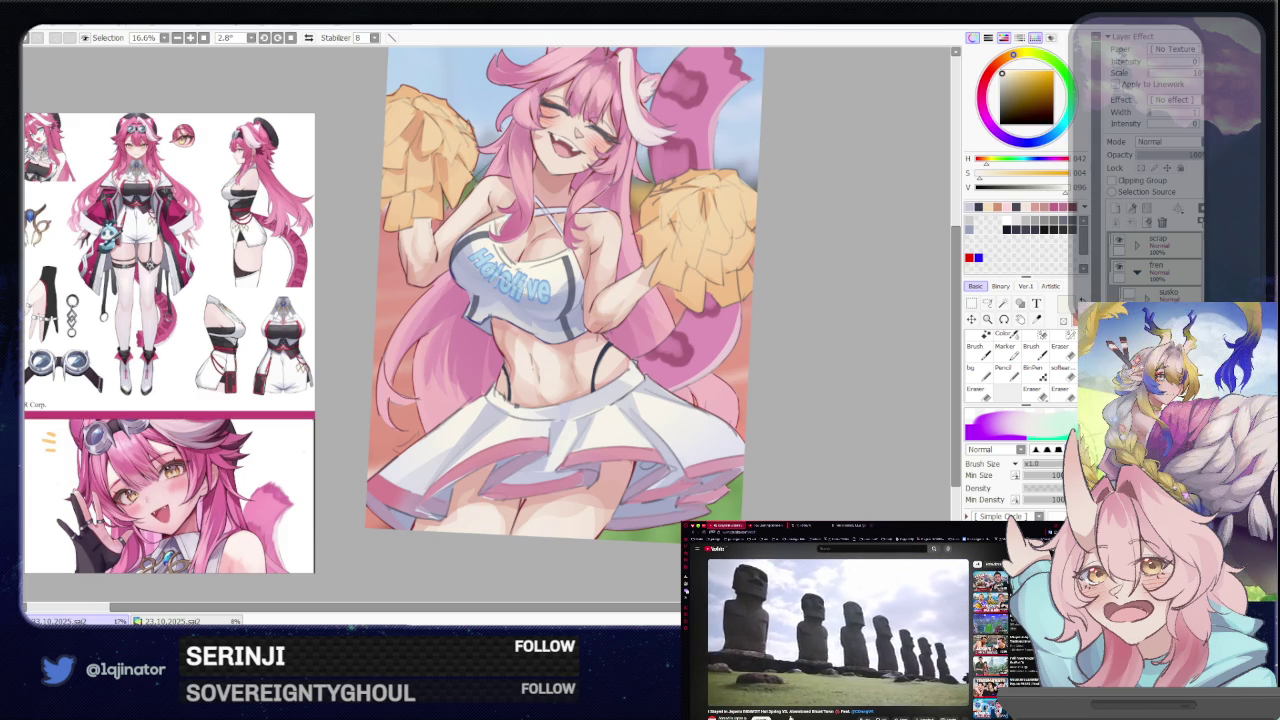
key("l")
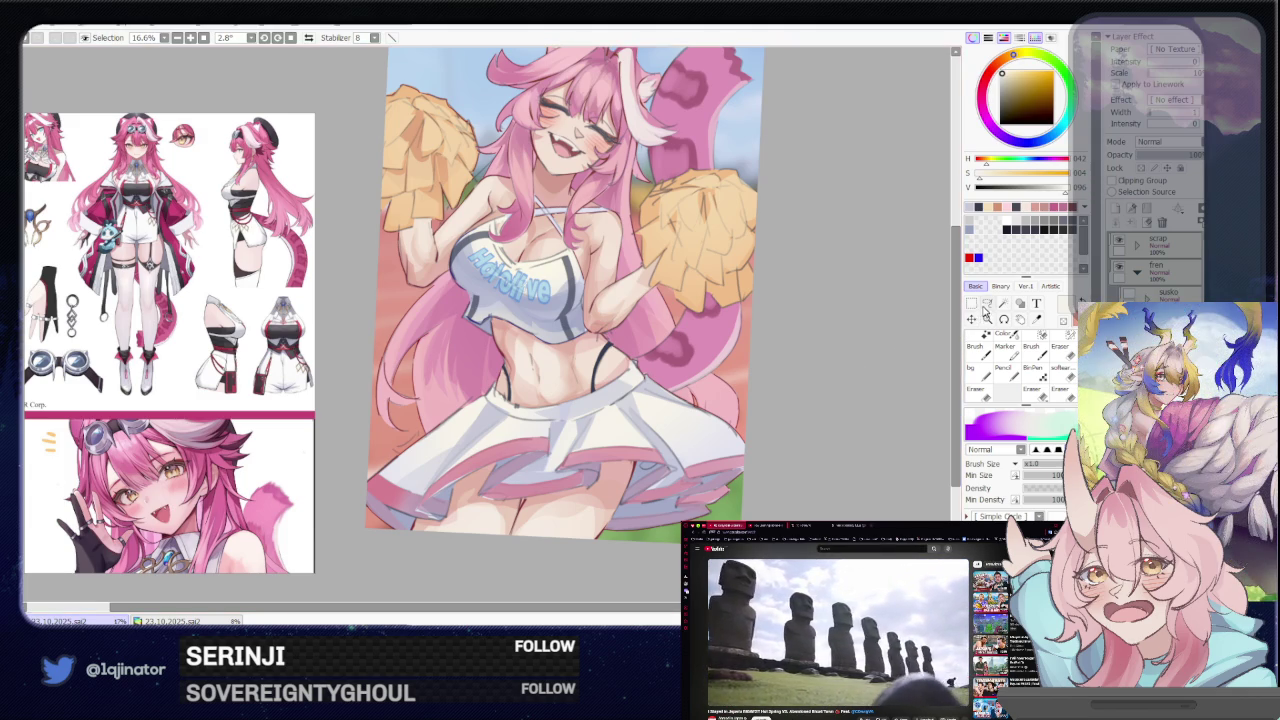
Lasso areas along the skirt's left edge and repaint them with the brush
left_click_drag(699, 385, 674, 383)
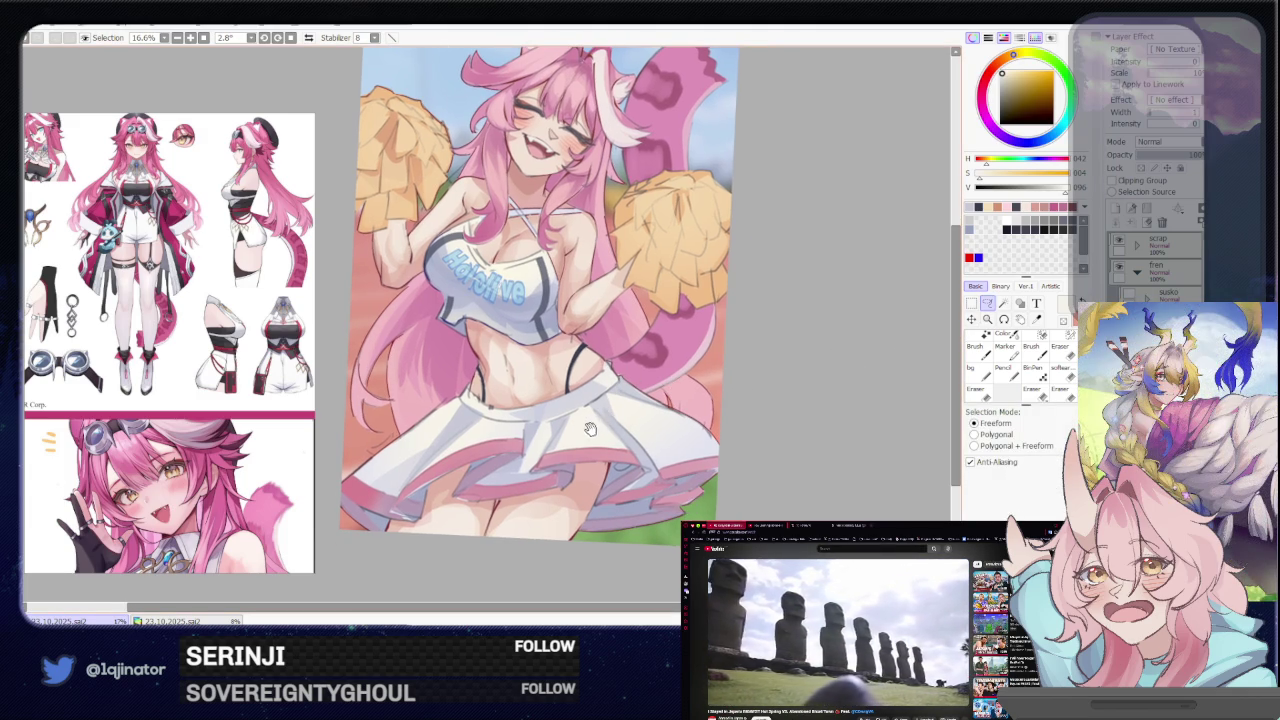
mouse_move(577, 450)
left_mouse_down()
mouse_move(615, 400)
mouse_move(561, 377)
left_mouse_up()
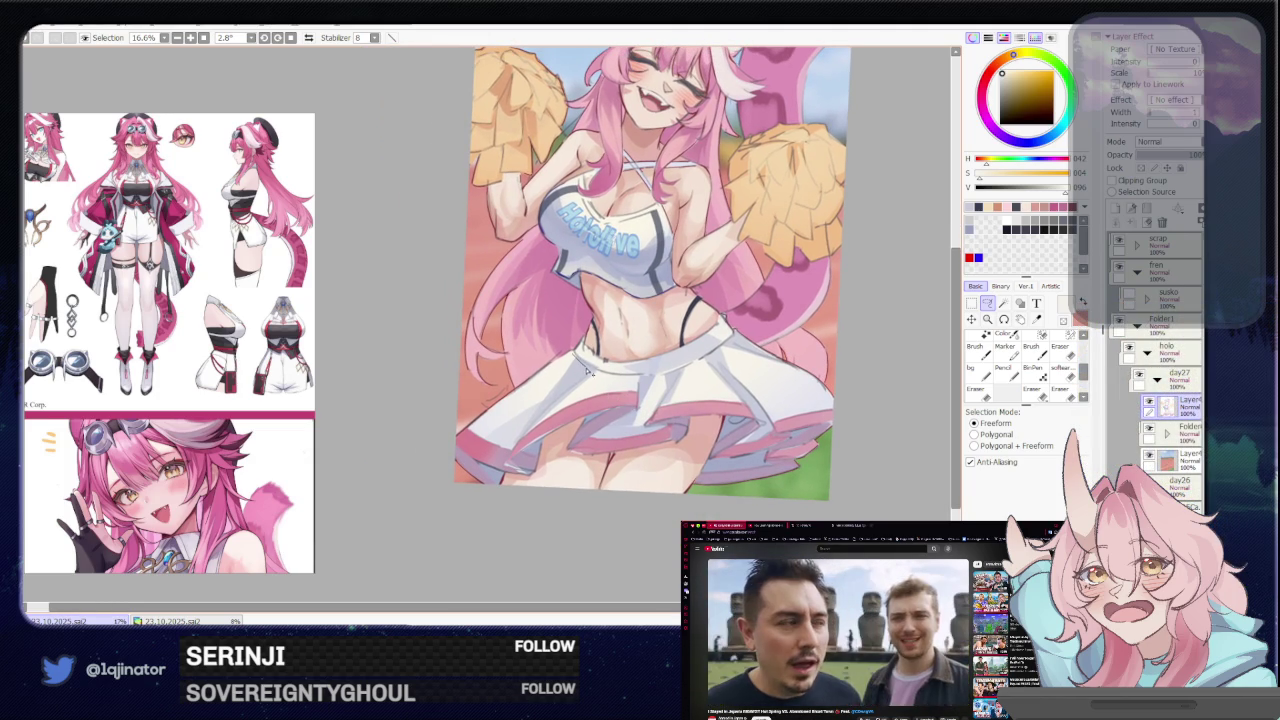
left_click_drag(472, 428, 608, 355)
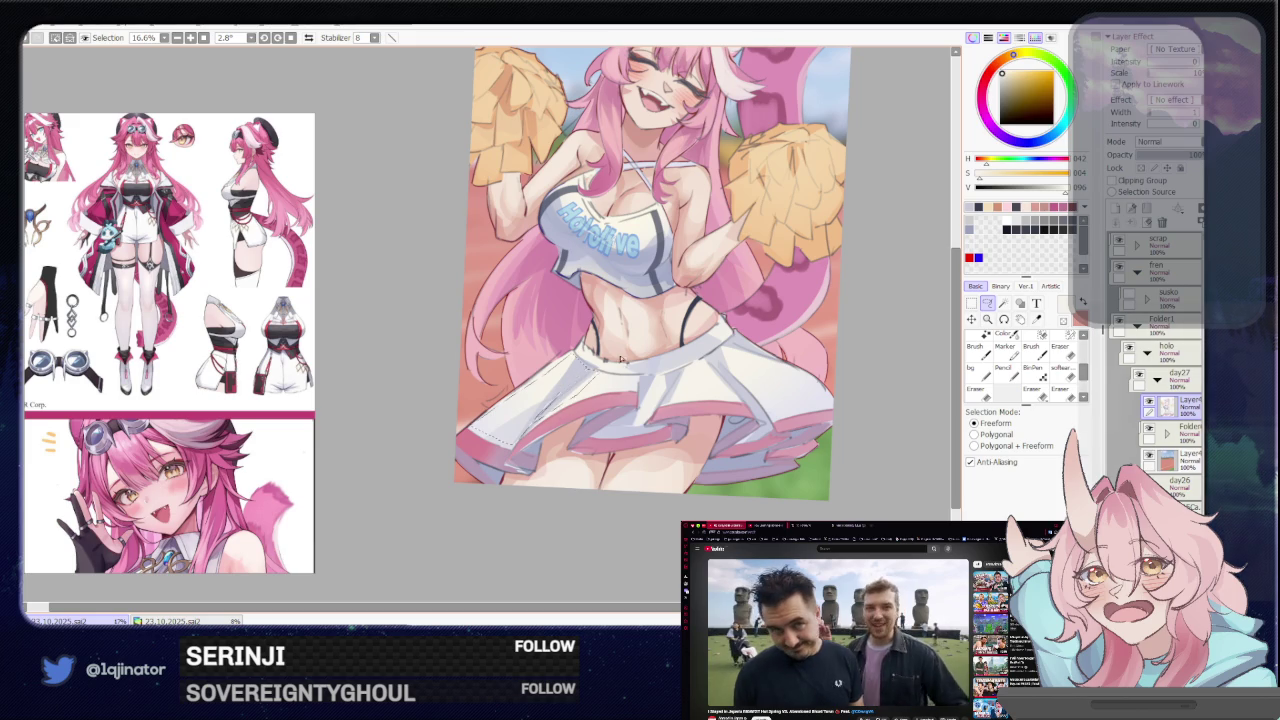
key("b")
left_click_drag(610, 357, 545, 392)
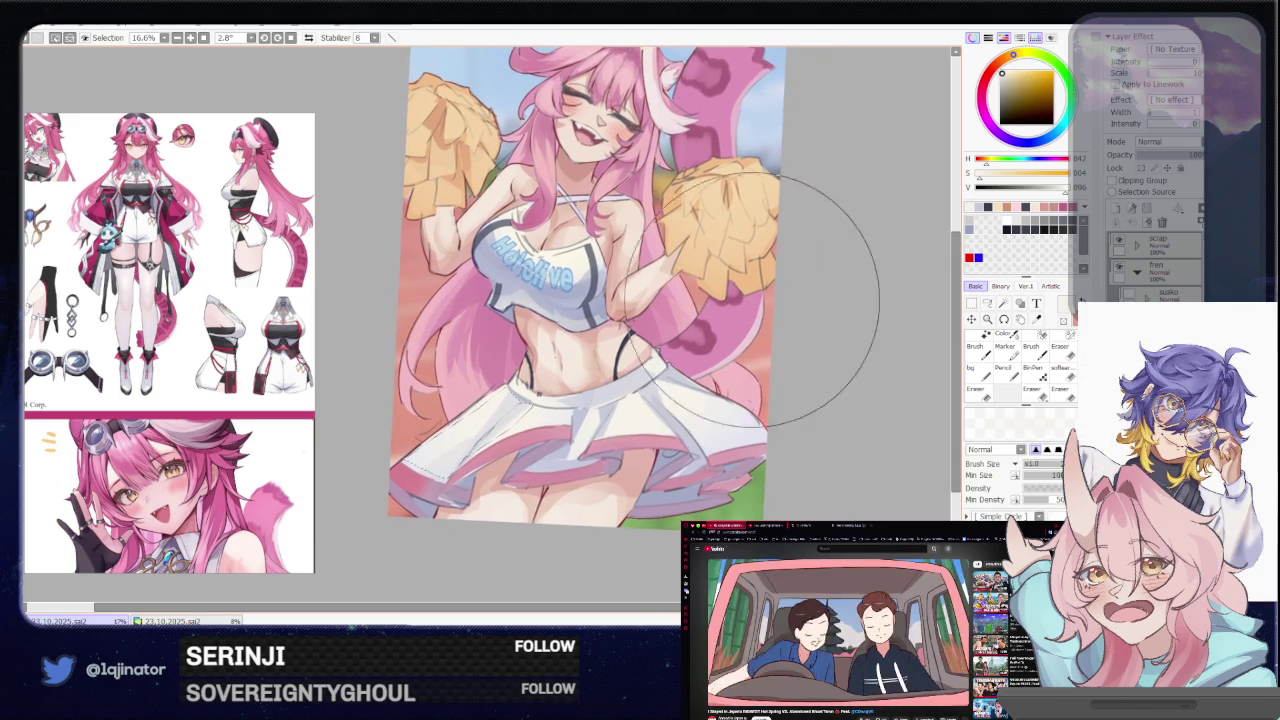
left_click(987, 303)
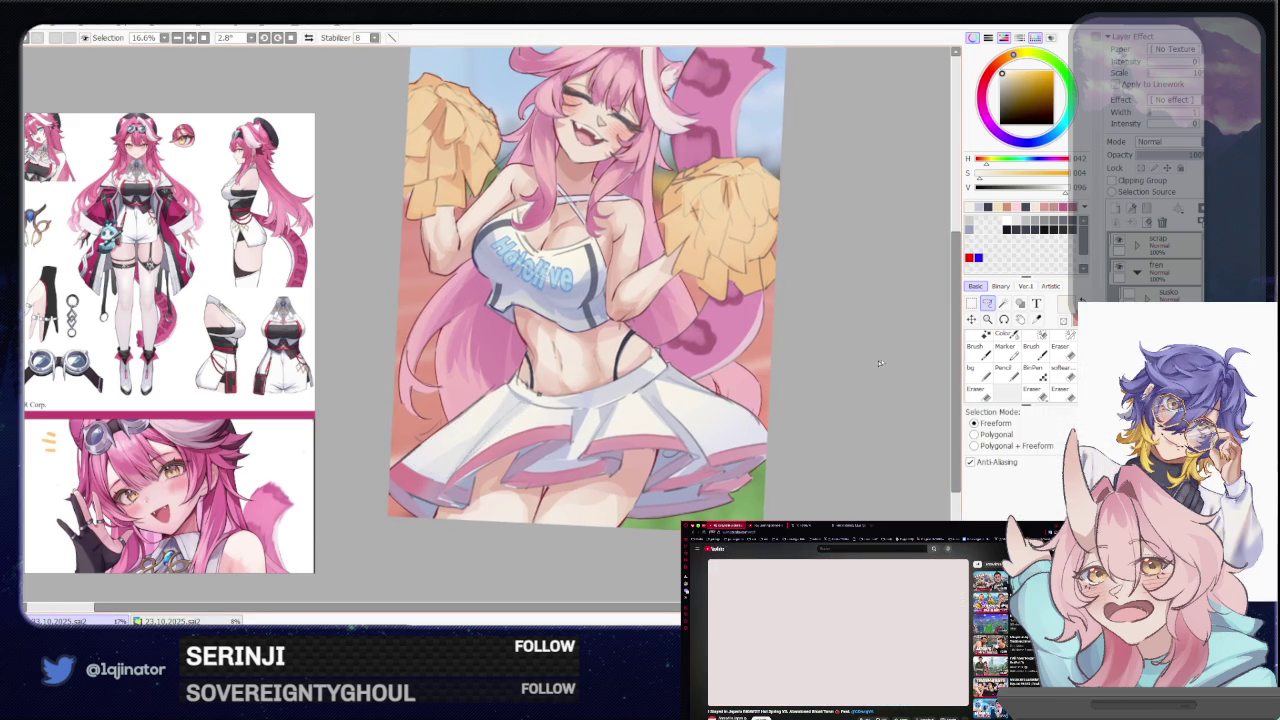
left_click_drag(485, 435, 470, 425)
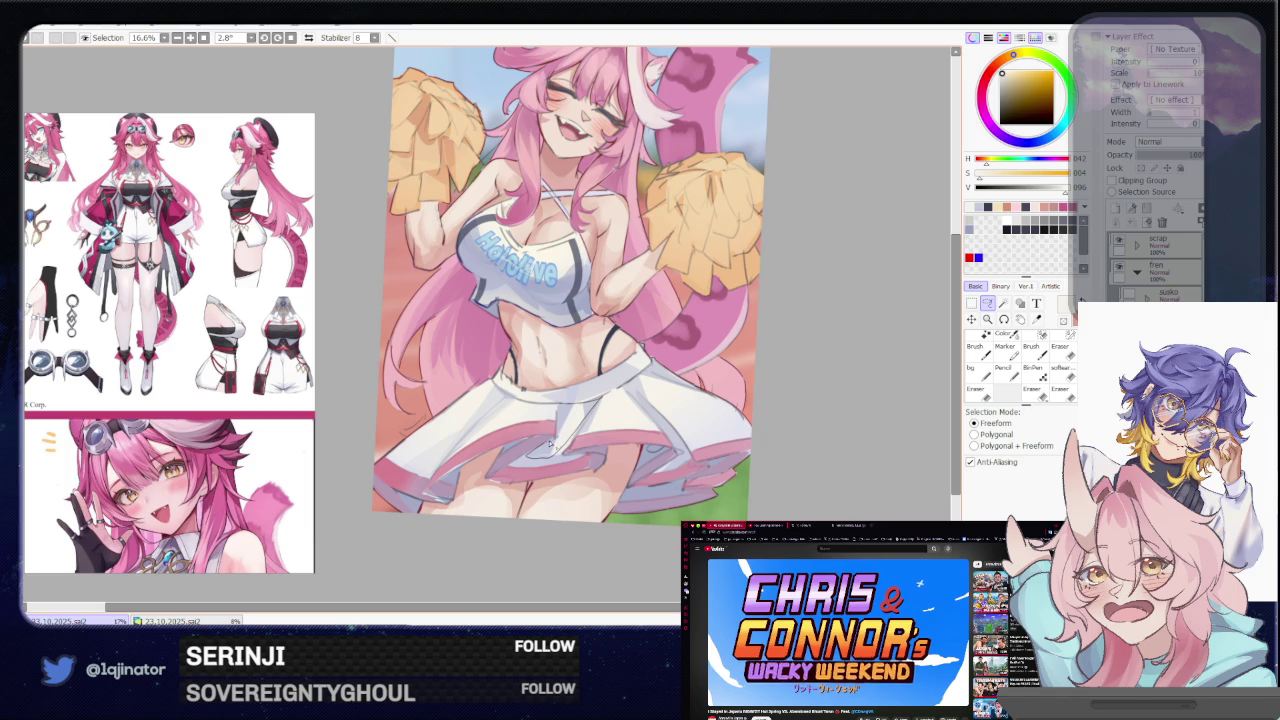
key("b")
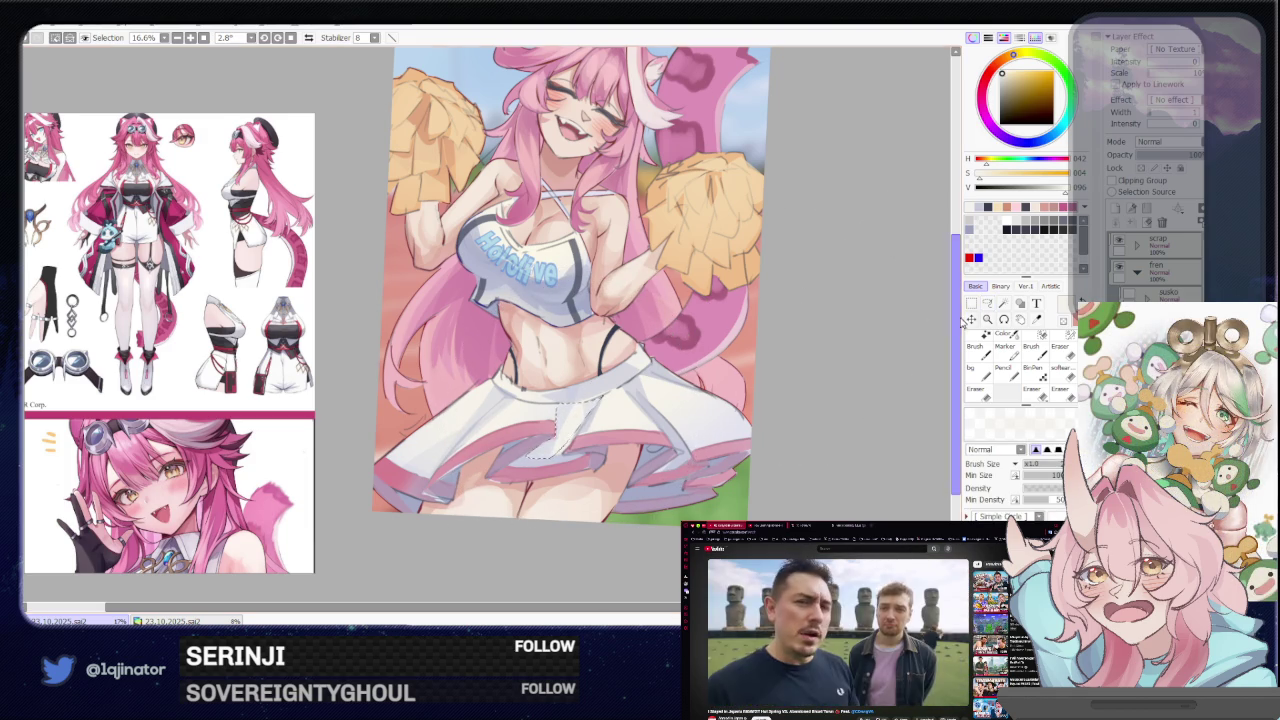
Select around the skirt folds and repaint the pleats and hem
left_click(987, 302)
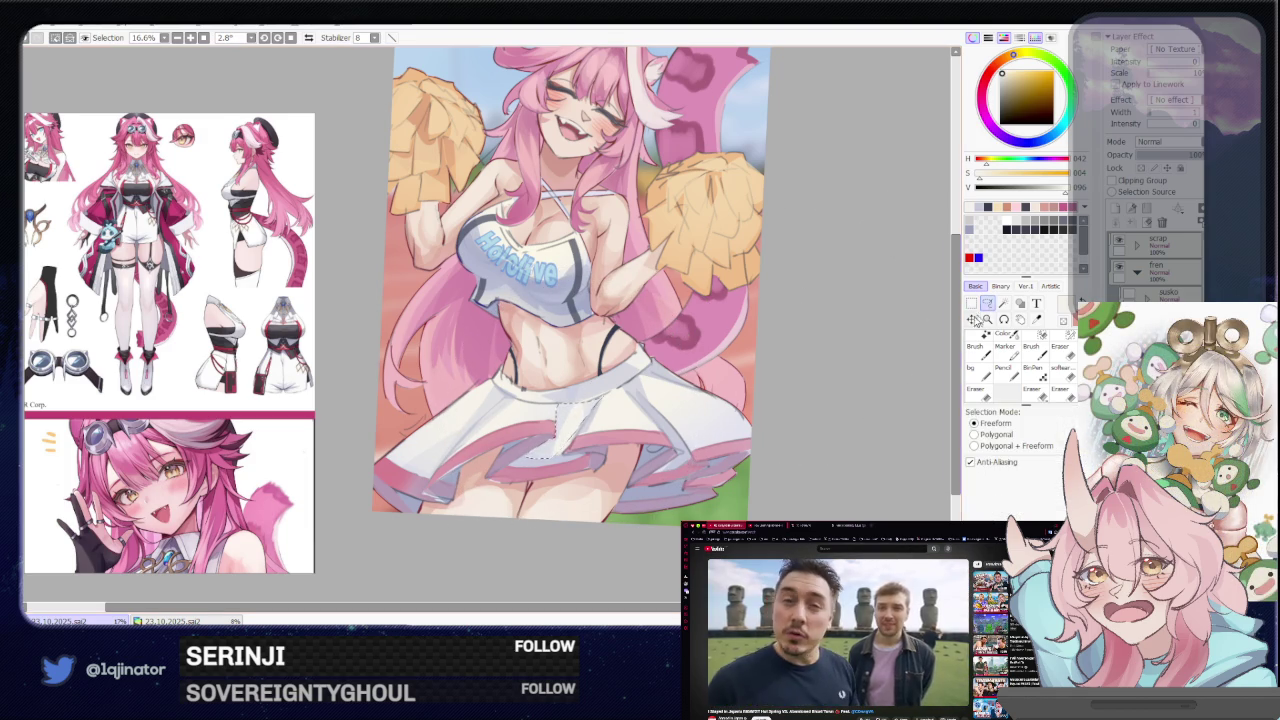
left_click_drag(831, 386, 680, 400)
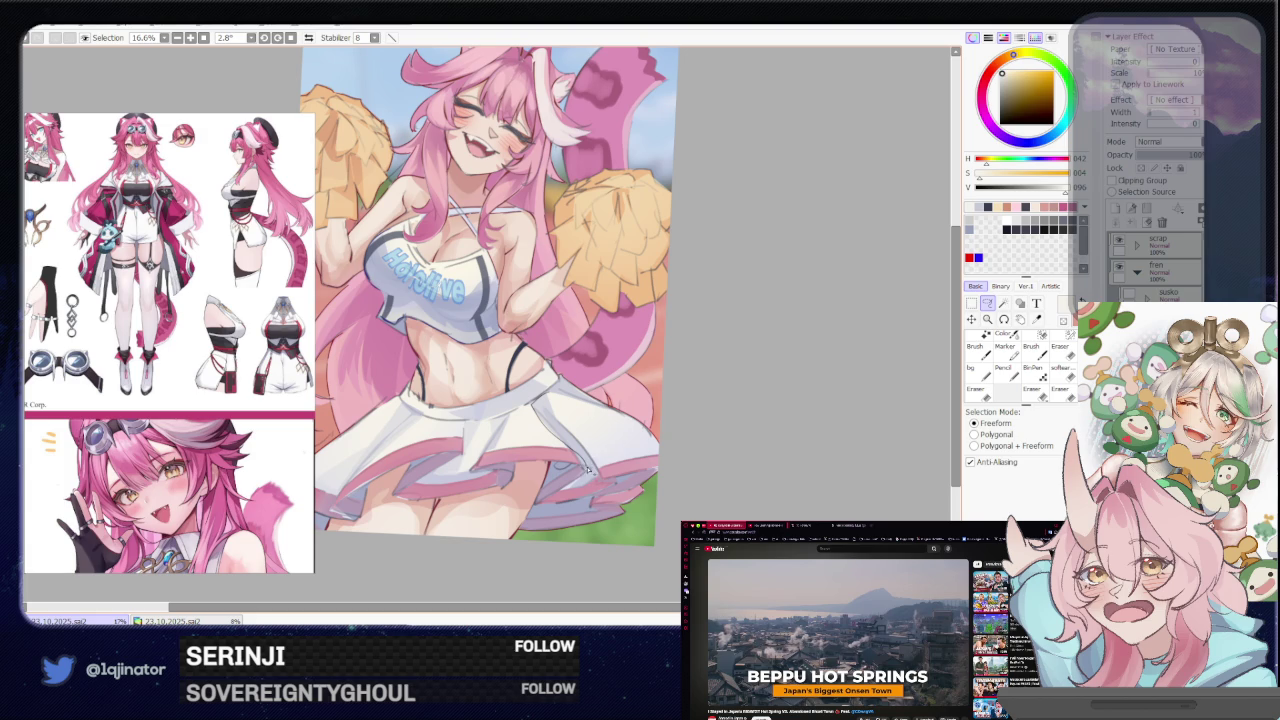
key("b")
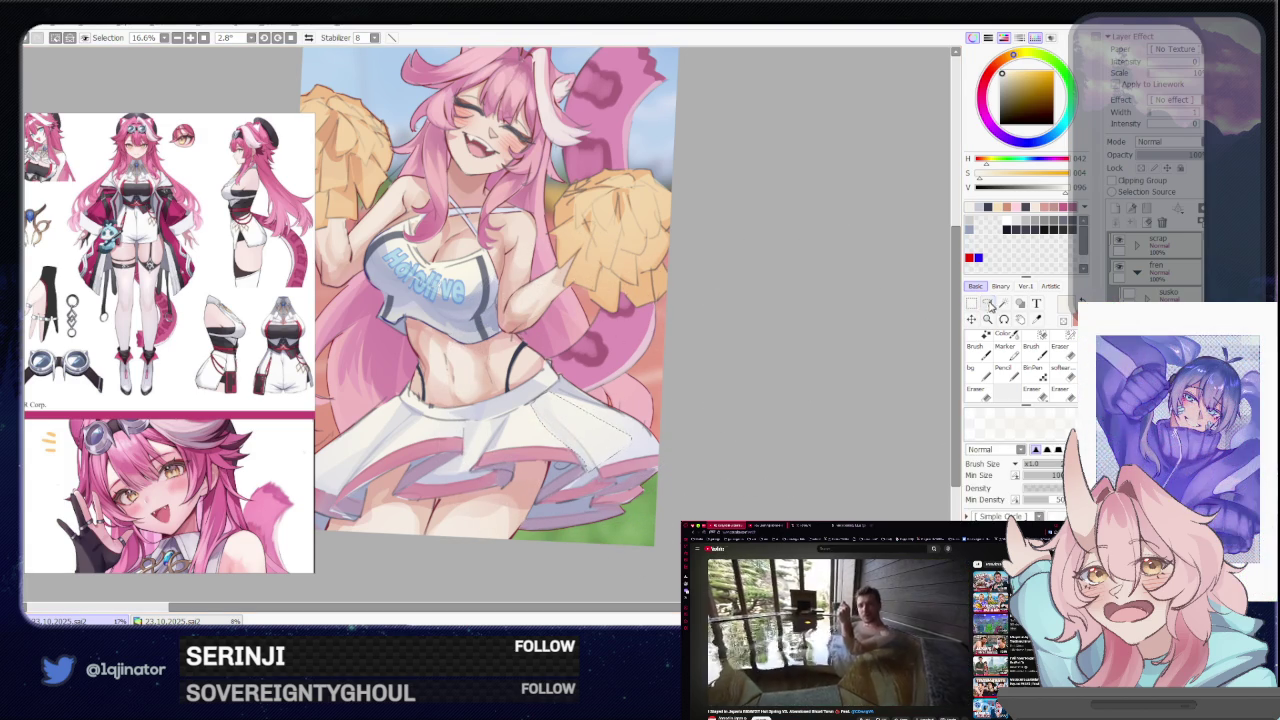
key("l")
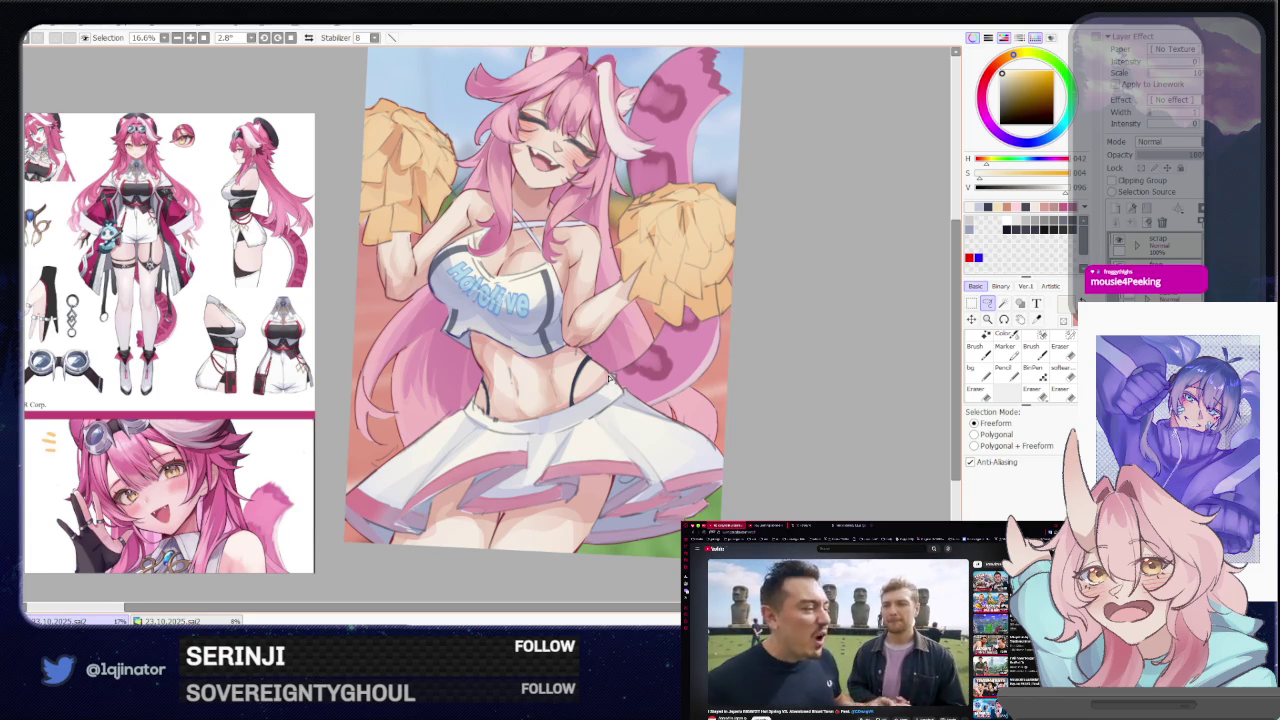
key("b")
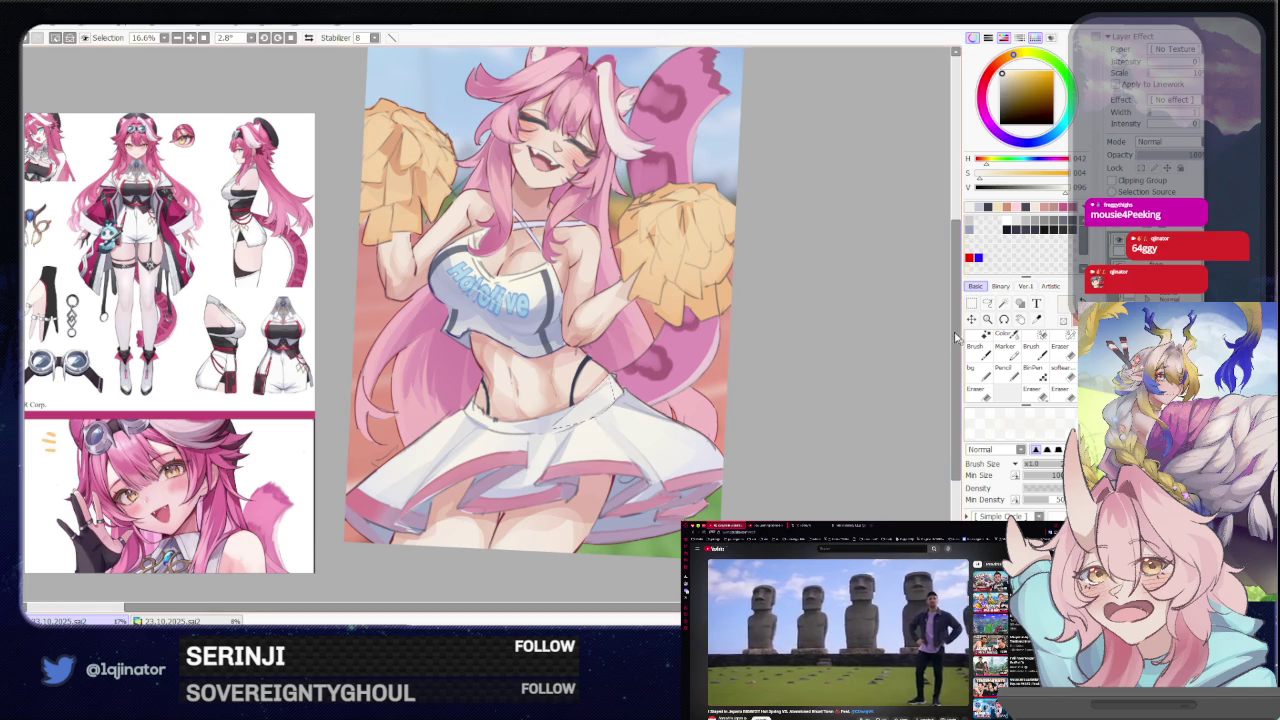
left_click(988, 304)
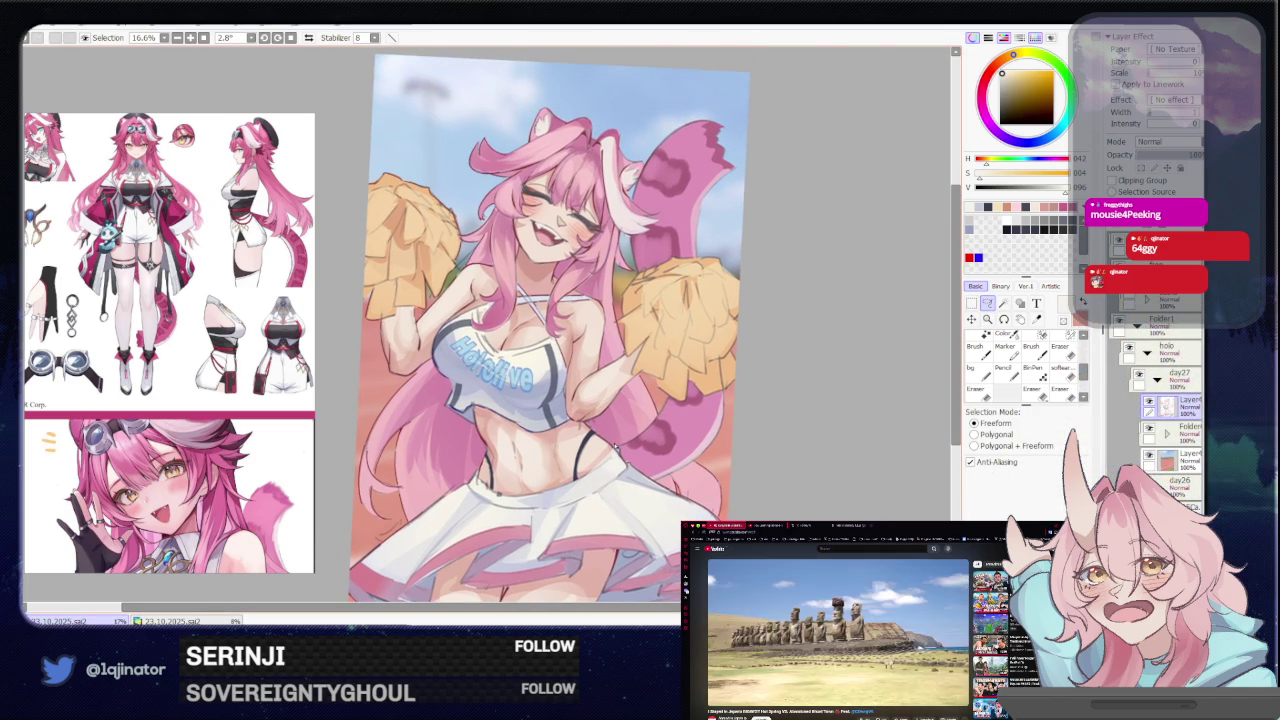
At 25% zoom, pick dark maroon and add a new layer for touch-ups
scroll(560, 360, "up", 1)
key("b")
left_click(500, 230, "alt")
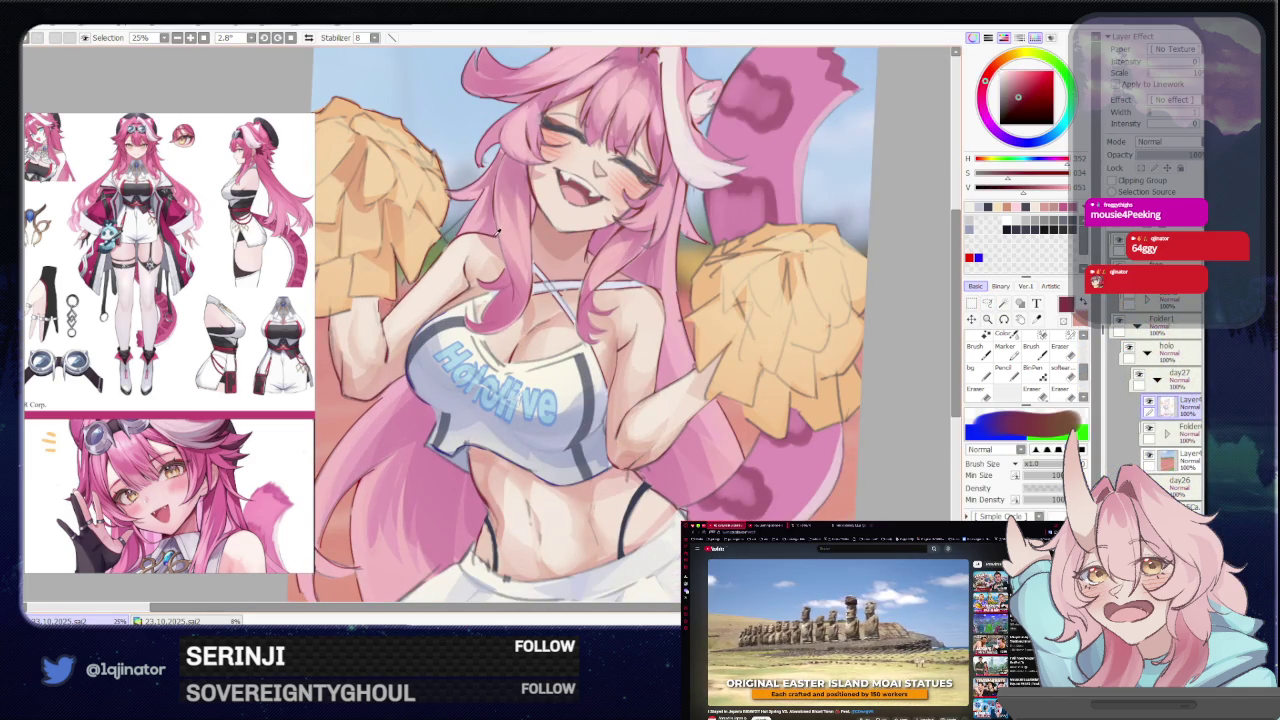
key("ctrl+shift+n")
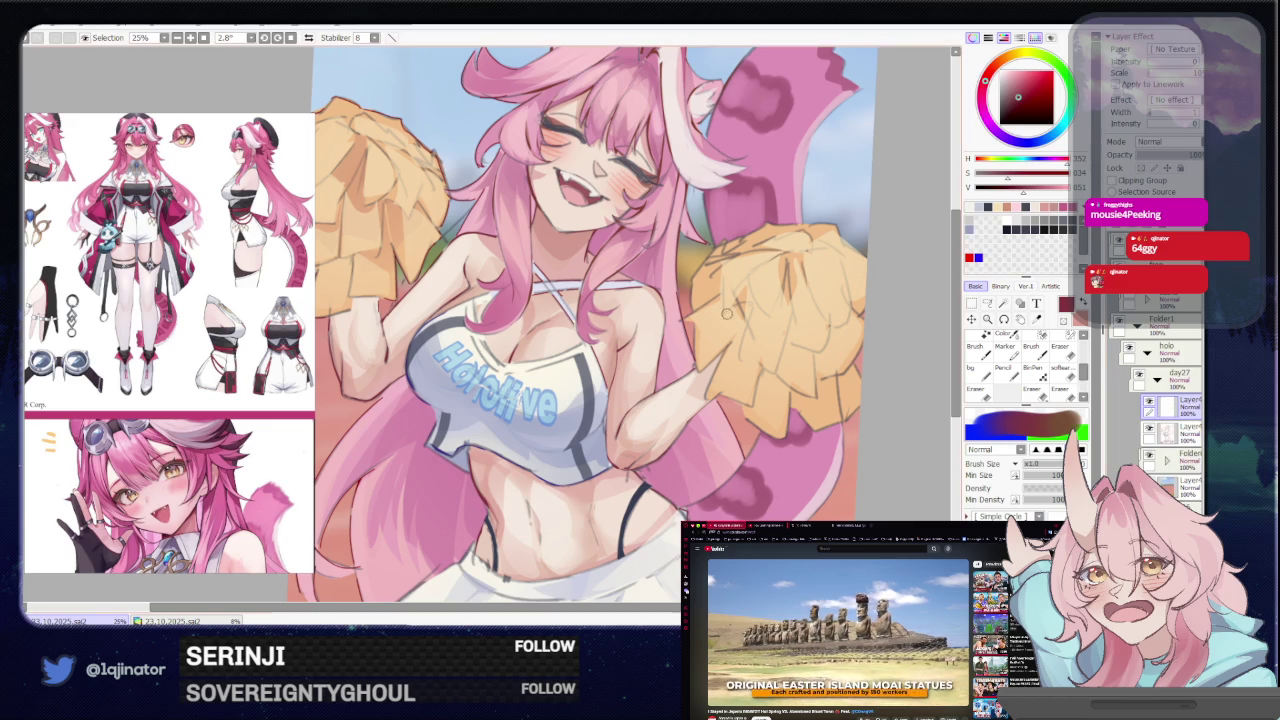
scroll(665, 409, "down", 3)
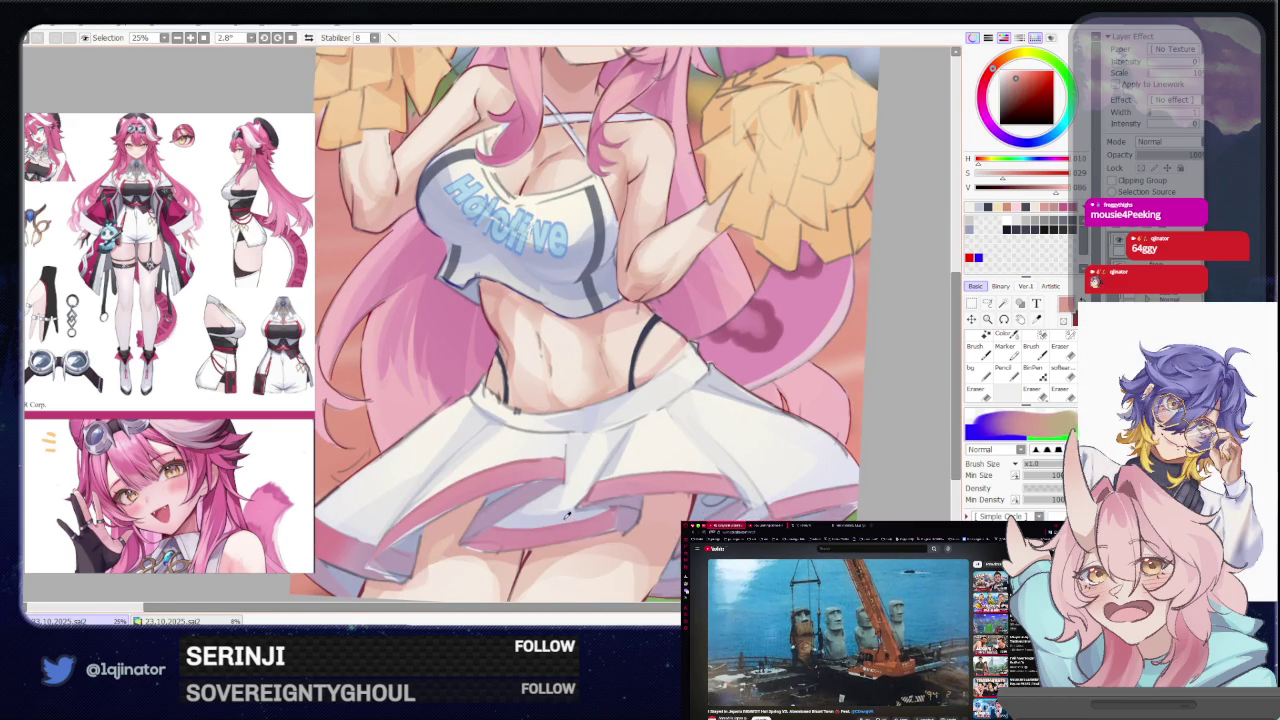
scroll(566, 513, "up", 3)
Paint dark blue touch-ups on the face and cheer top
left_click(997, 172)
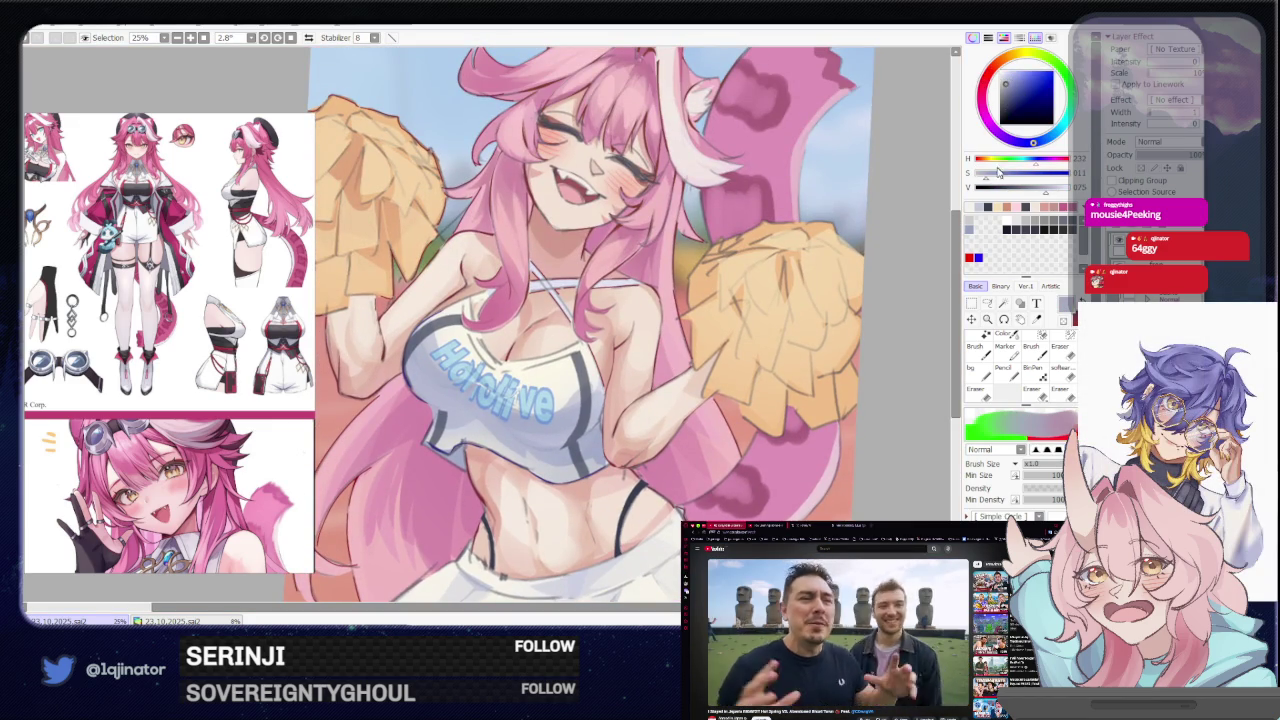
key("l")
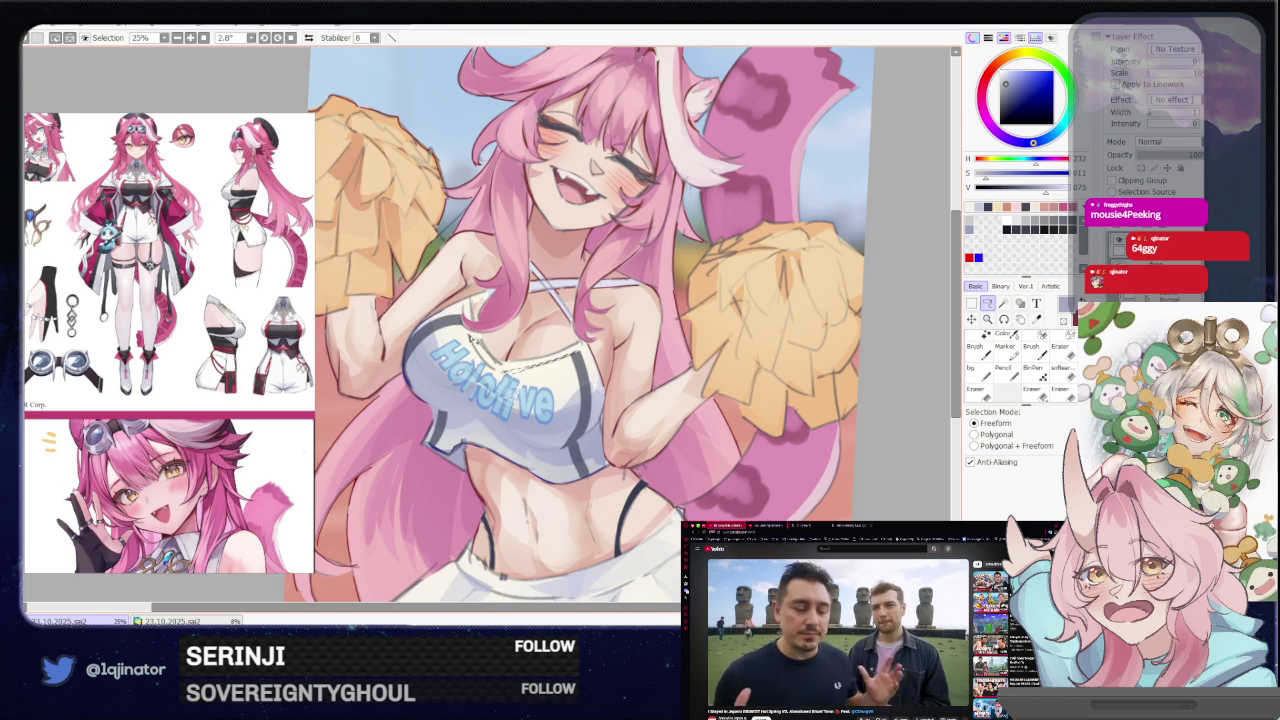
key("b")
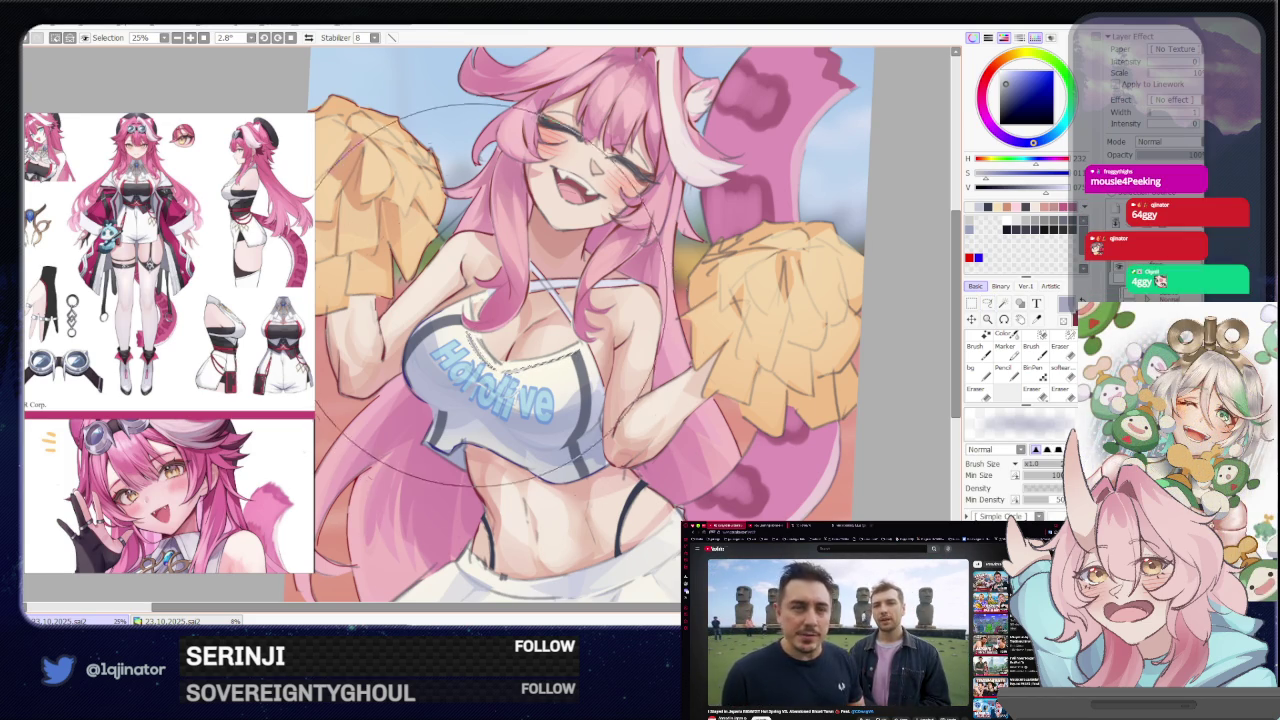
key("l")
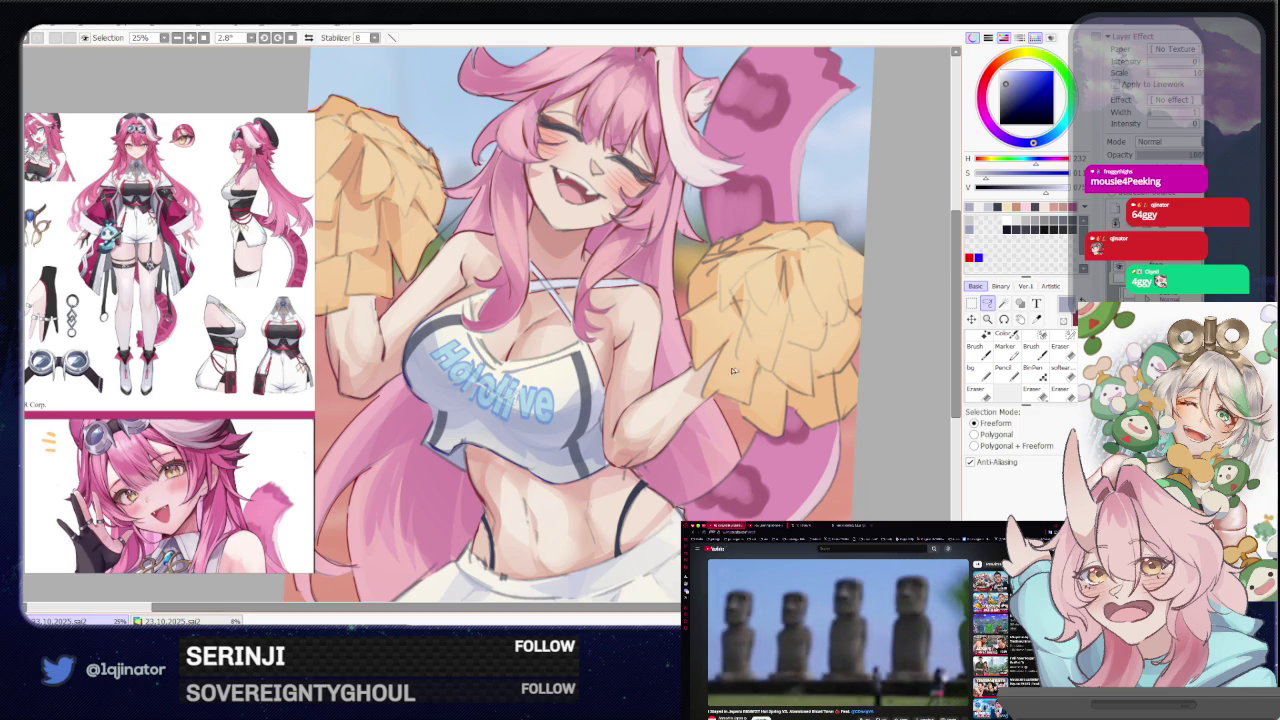
left_click_drag(568, 368, 540, 395)
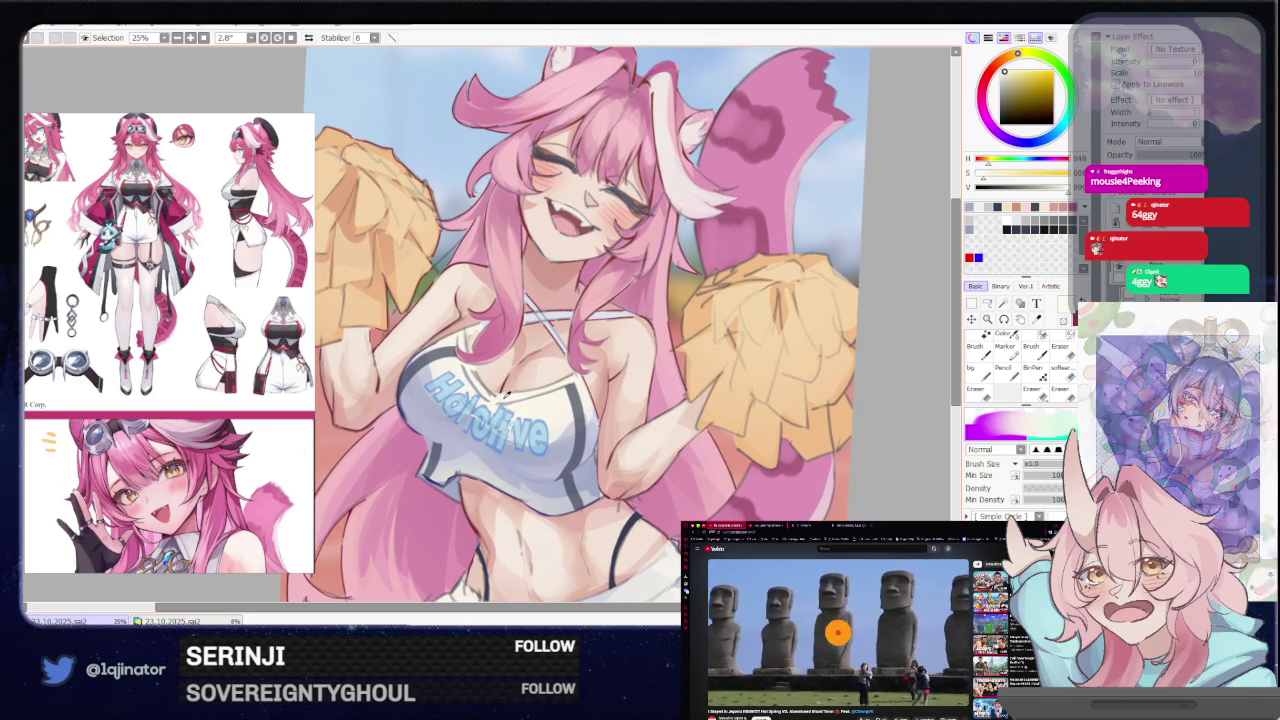
Touch up details in a light skin tone, then zoom out to the whole canvas
left_click(640, 363, "alt")
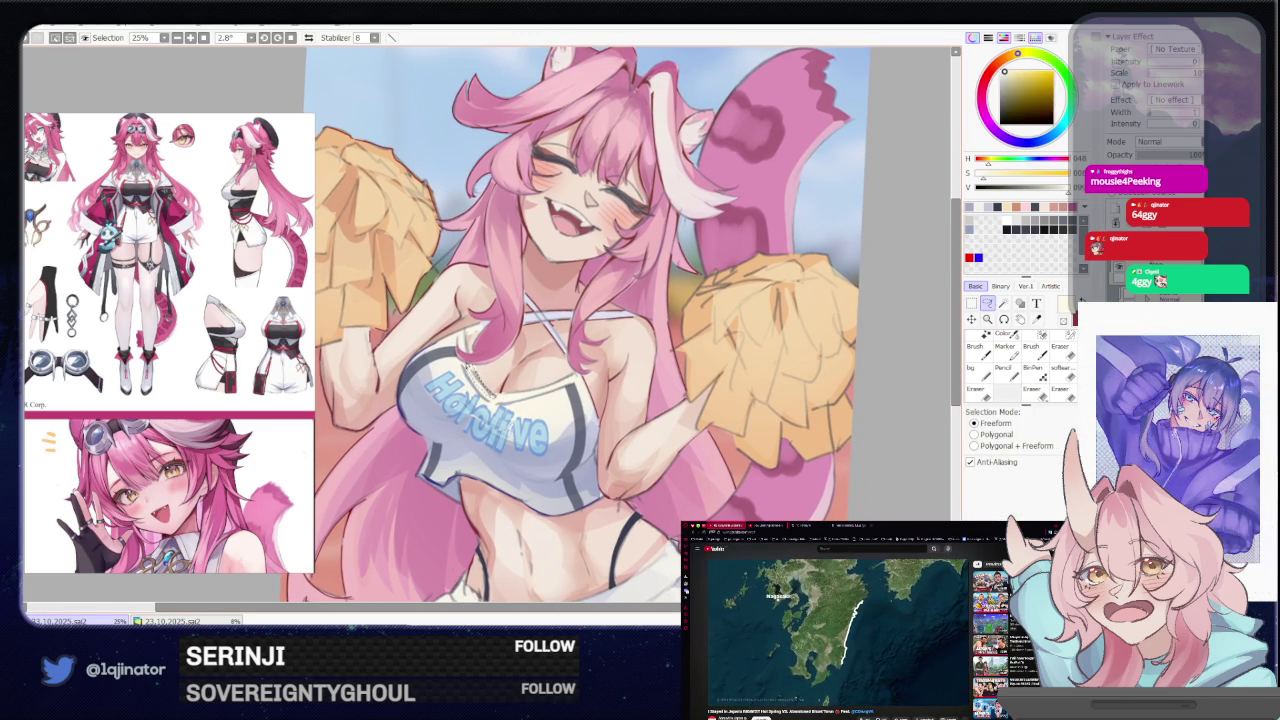
left_click(975, 346)
key("minus")
left_click(987, 303)
key("minus")
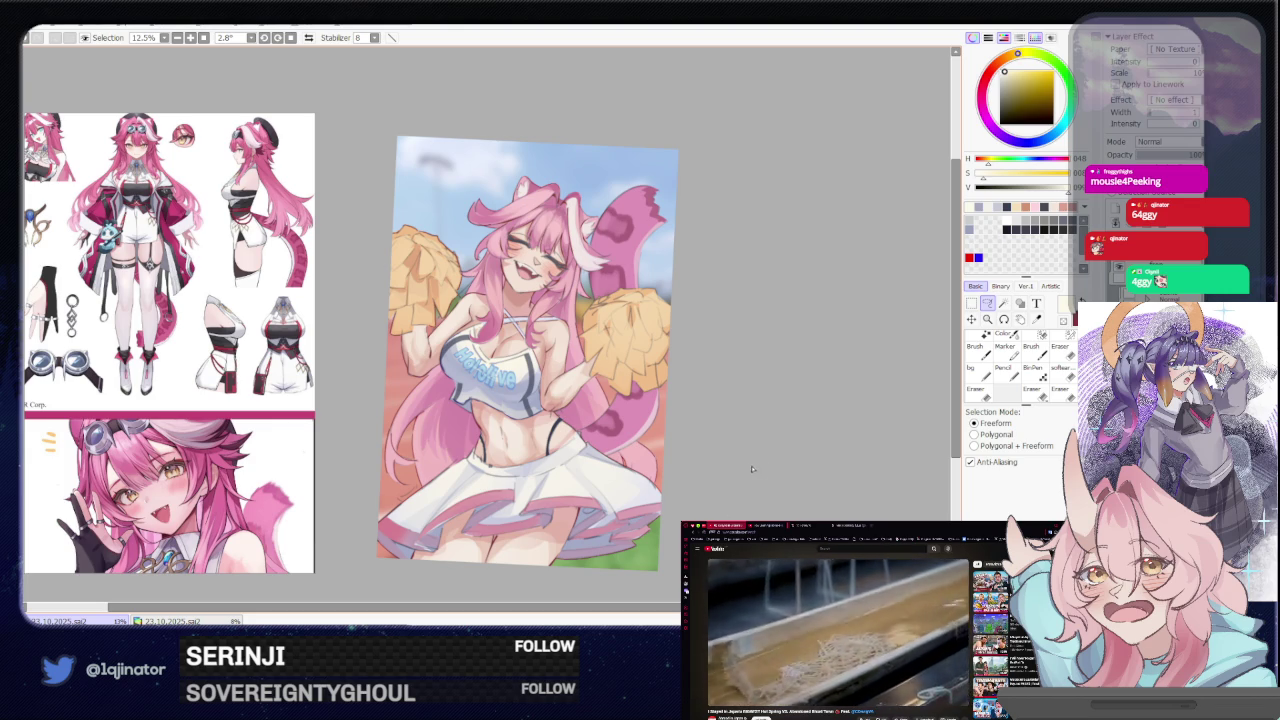
Paint pale fur tufts inside both cat ears, set red as the colour, and zoom to 16.6%
scroll(744, 427, "up", 3)
scroll(744, 427, "up", 2)
key("b")
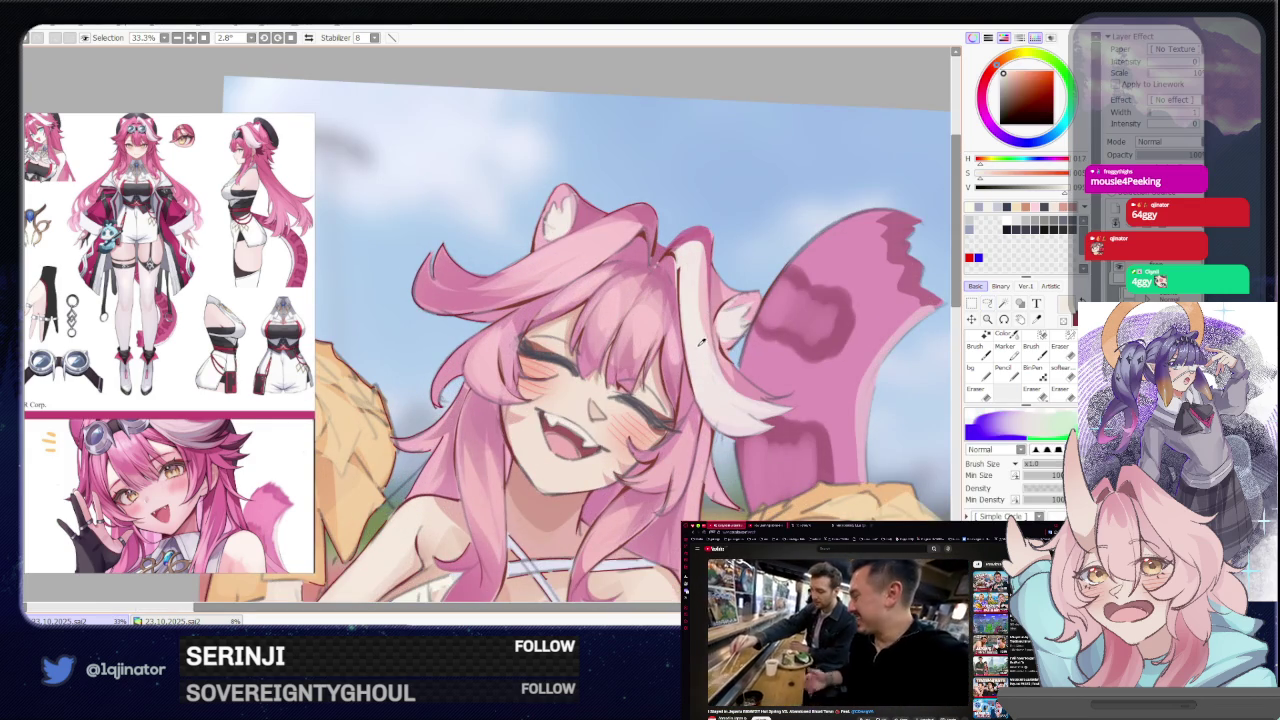
left_click(1017, 141)
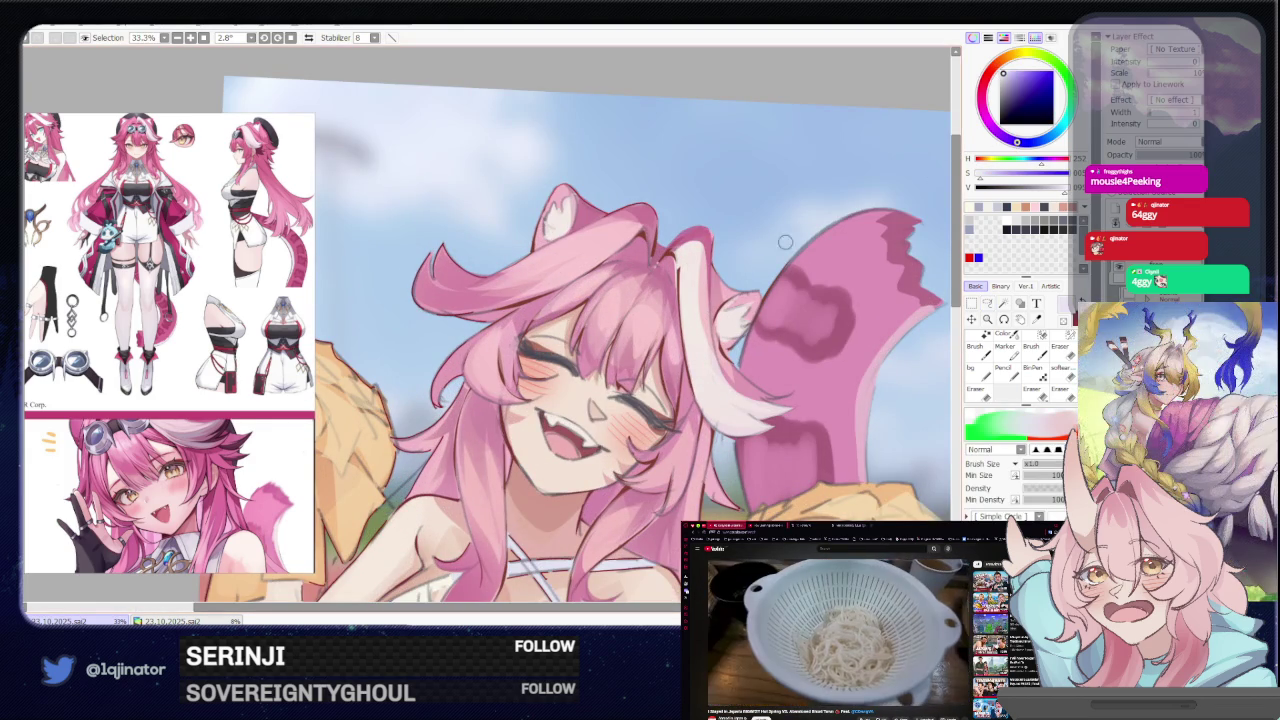
left_click(1010, 74)
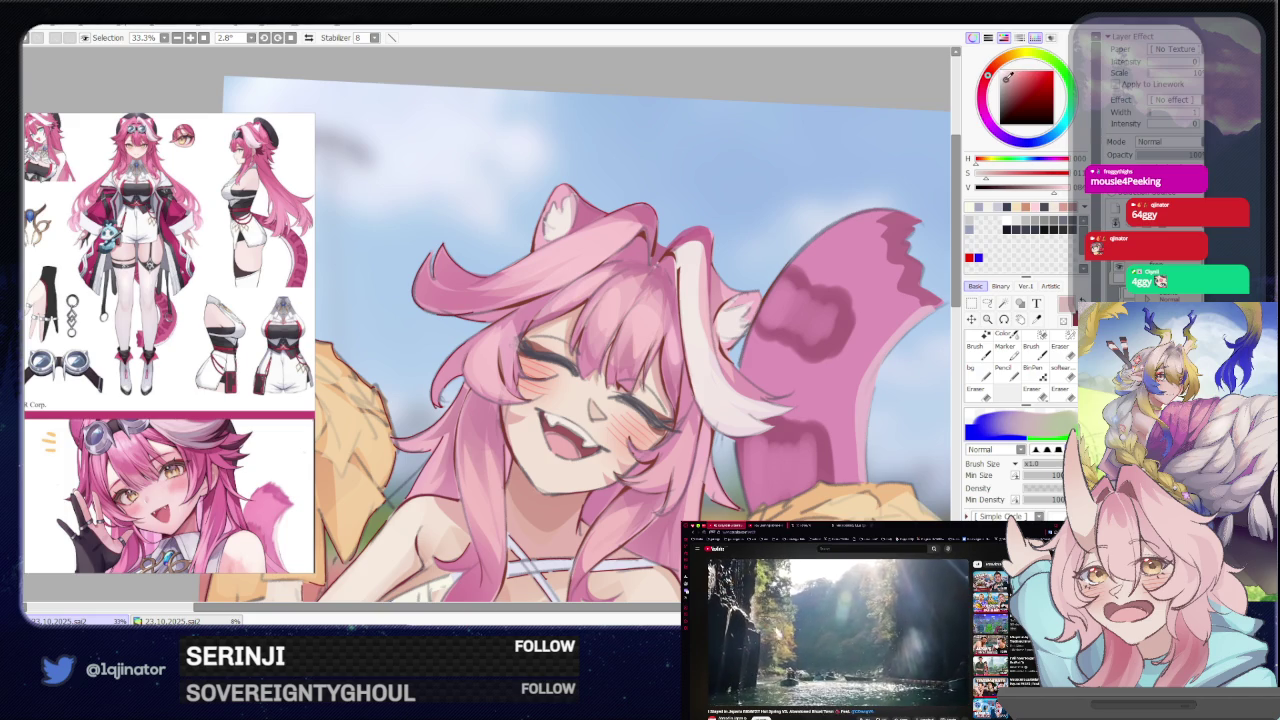
left_click(987, 303)
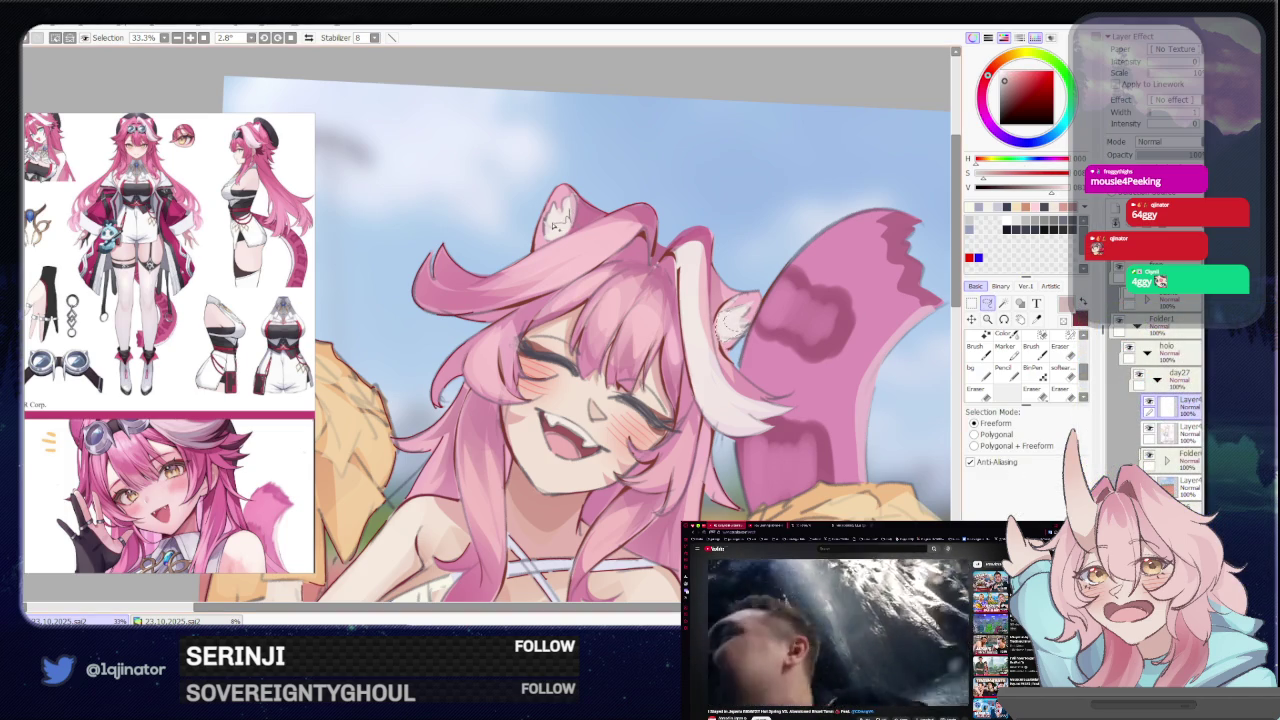
key("b")
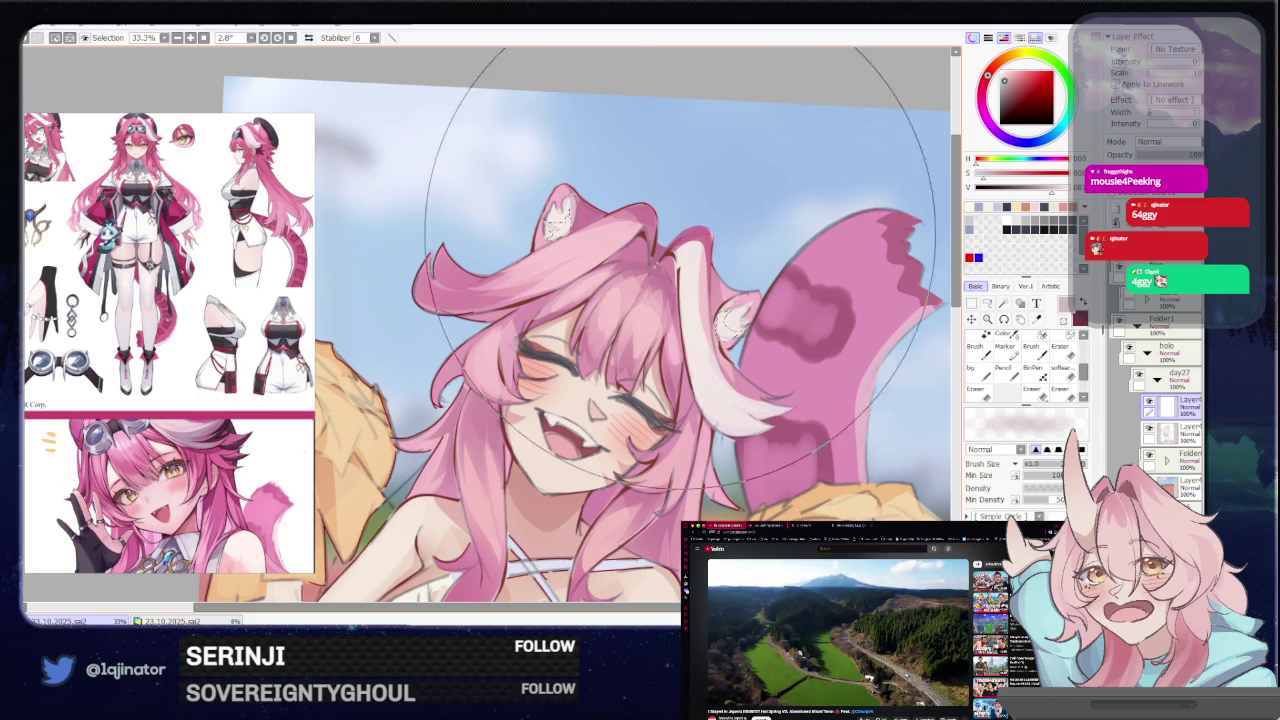
scroll(845, 288, "down", 1)
key("l")
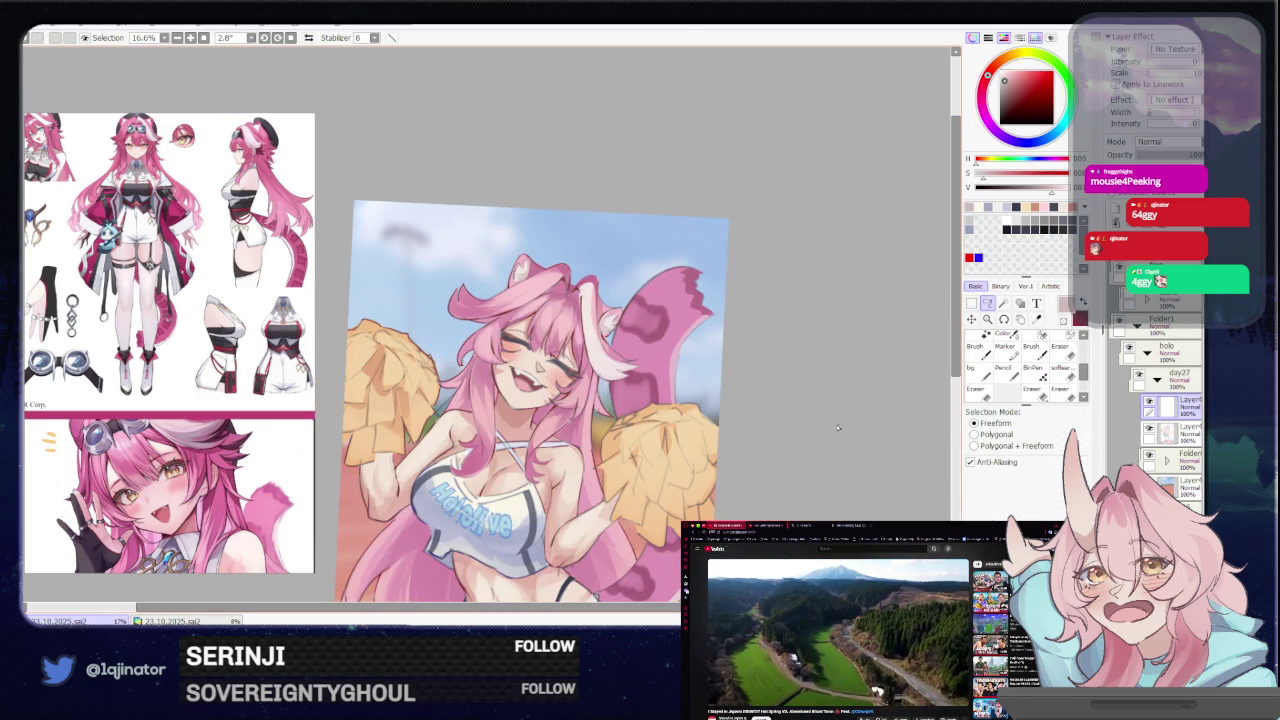
scroll(834, 417, "down", 3)
scroll(810, 440, "up", 1)
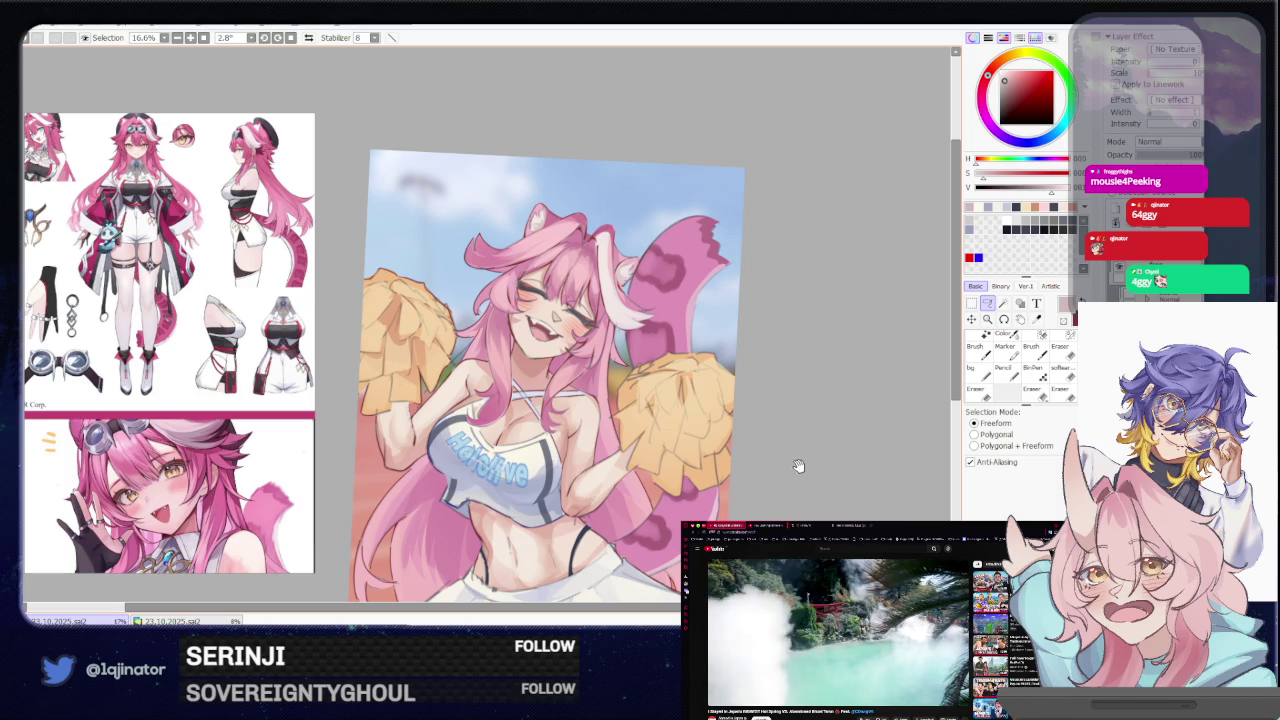
Bring the skirt into view and make dark navy blue the active colour
scroll(797, 467, "down", 1)
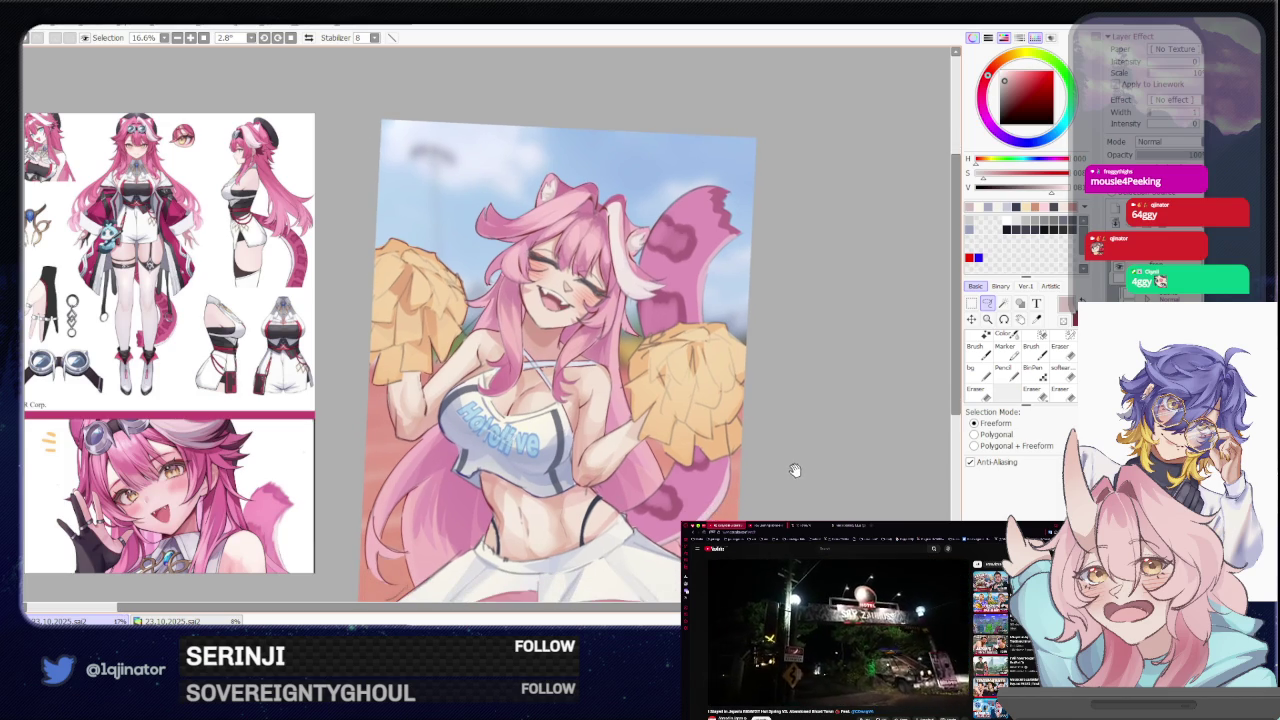
left_click_drag(794, 470, 805, 446)
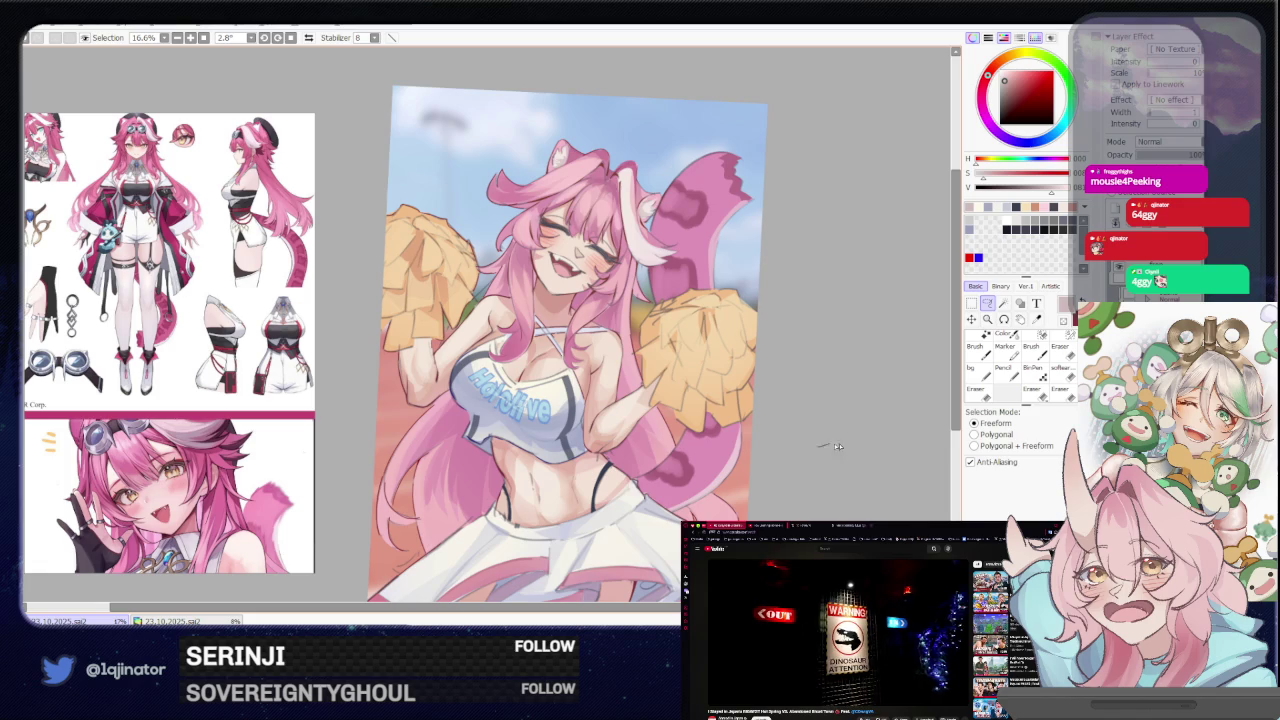
key("b")
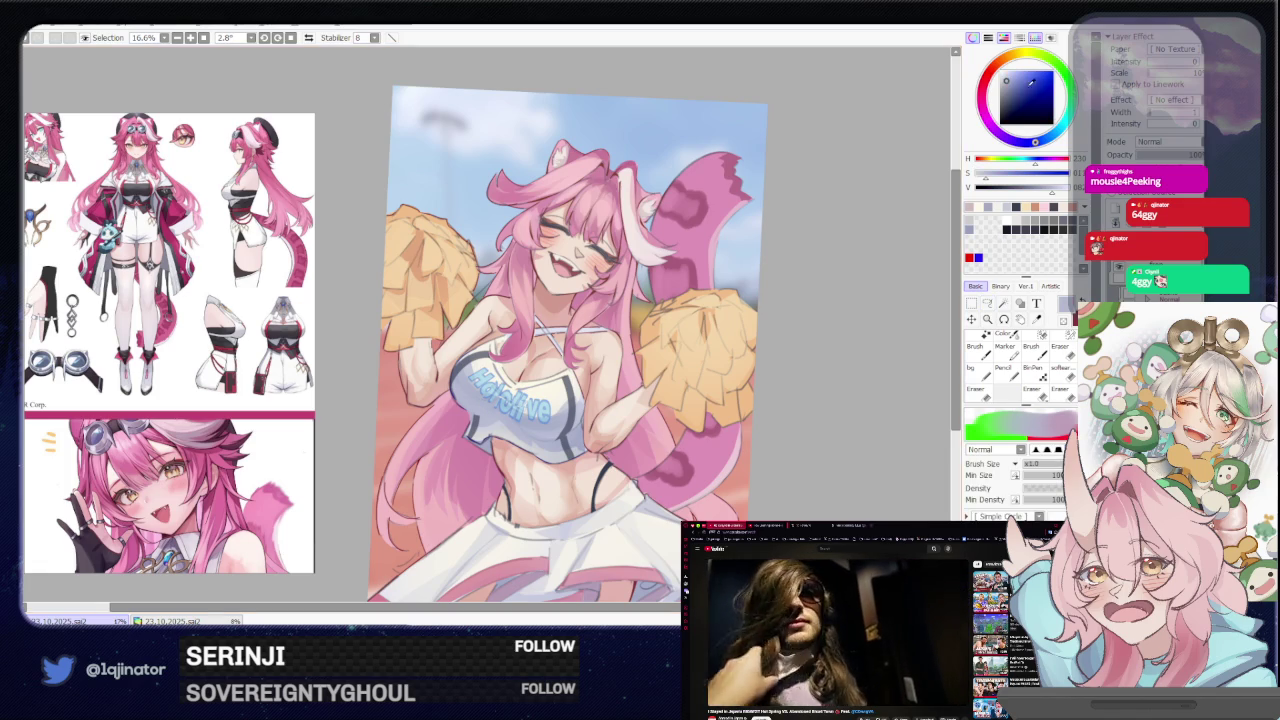
key("l")
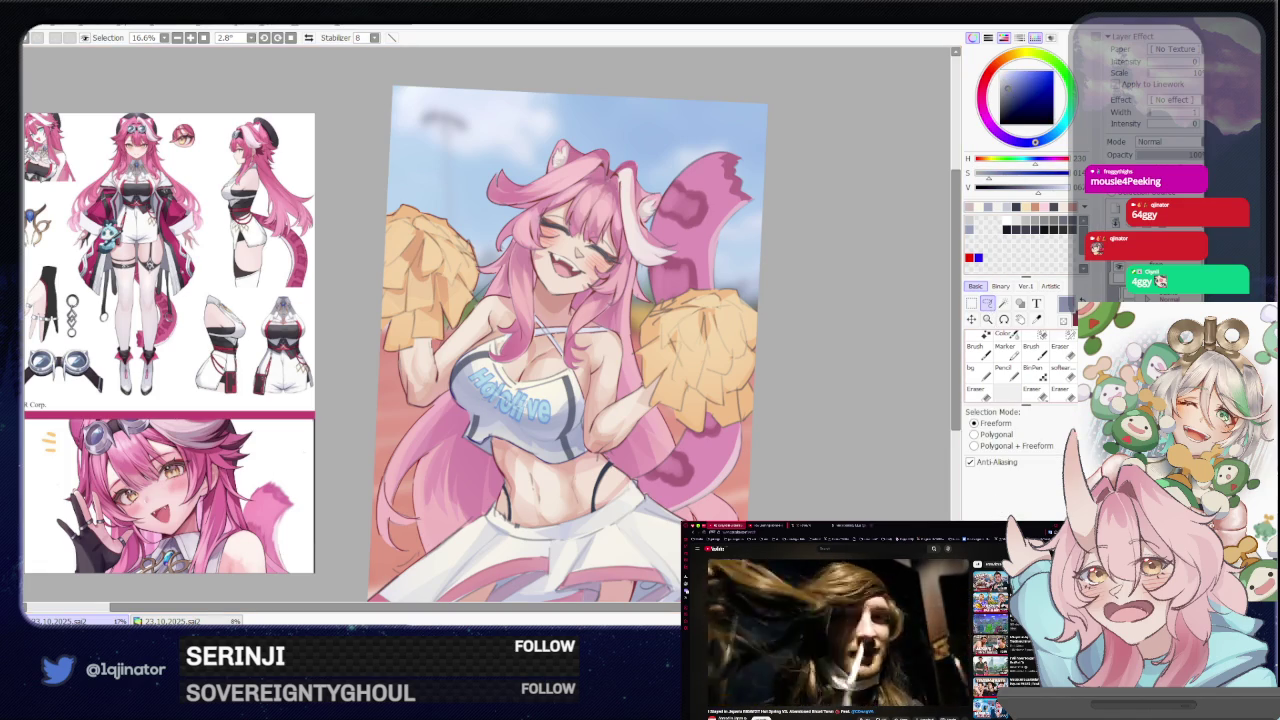
scroll(610, 324, "up", 2)
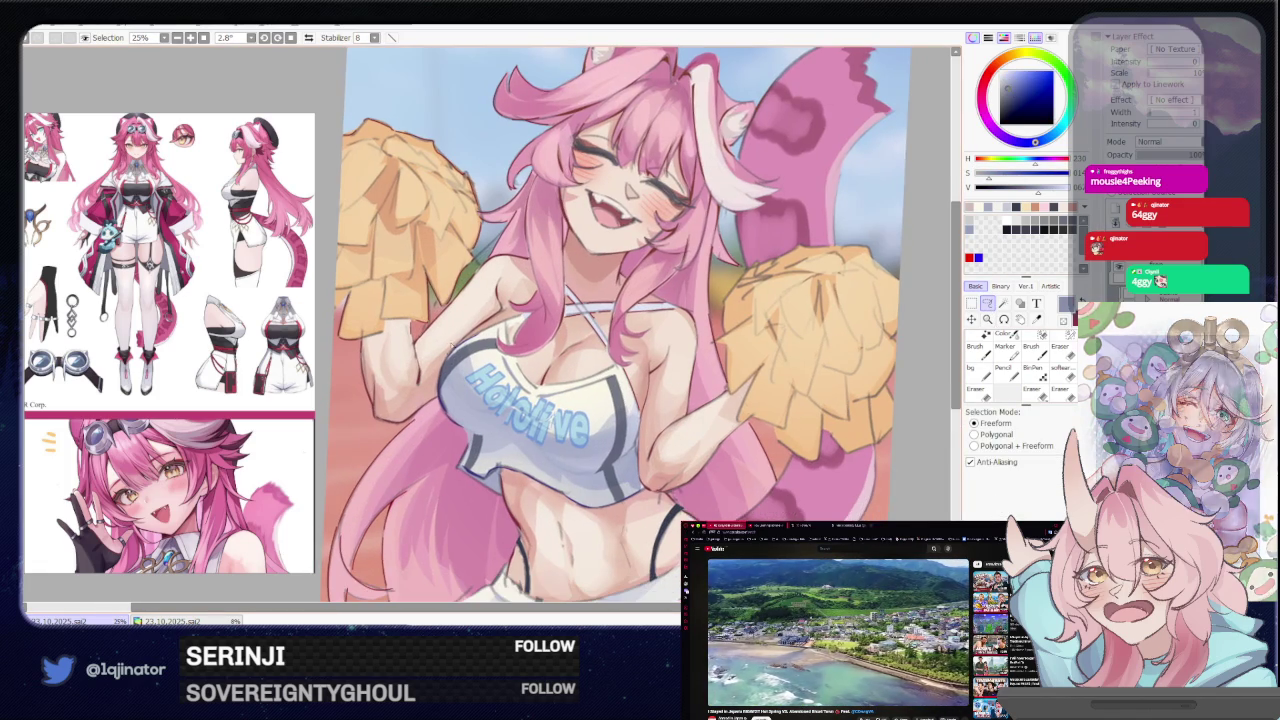
Lasso around the 'Hololive' lettering, paint inside it, then deselect with Ctrl+D
left_click_drag(446, 387, 500, 428)
left_click_drag(464, 380, 530, 401)
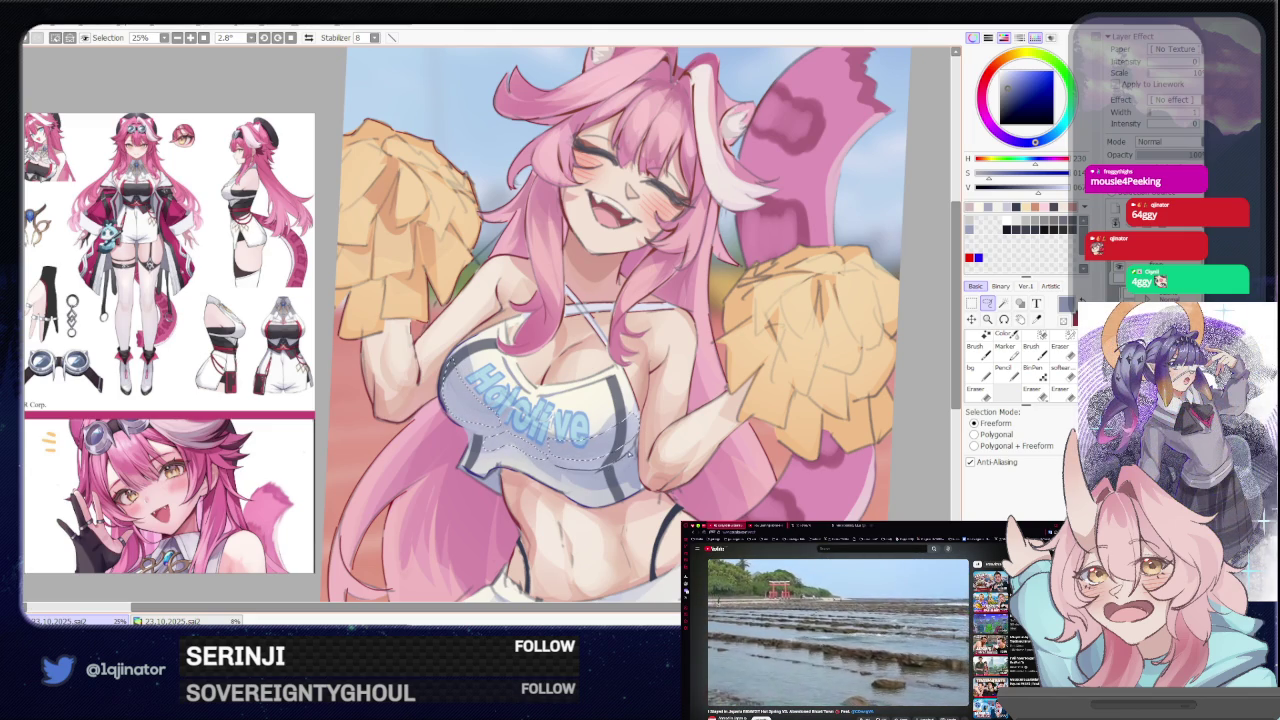
key("b")
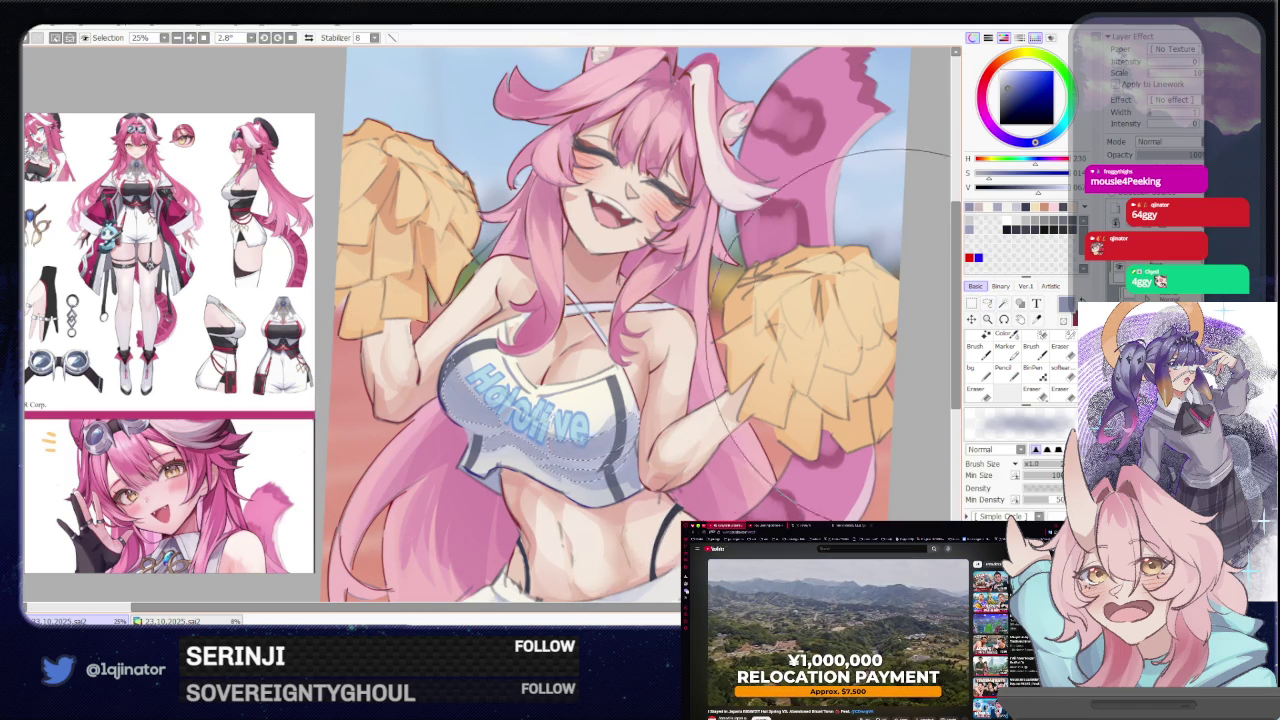
scroll(636, 324, "down", 2)
key("l")
scroll(636, 324, "up", 3)
key("ctrl+d")
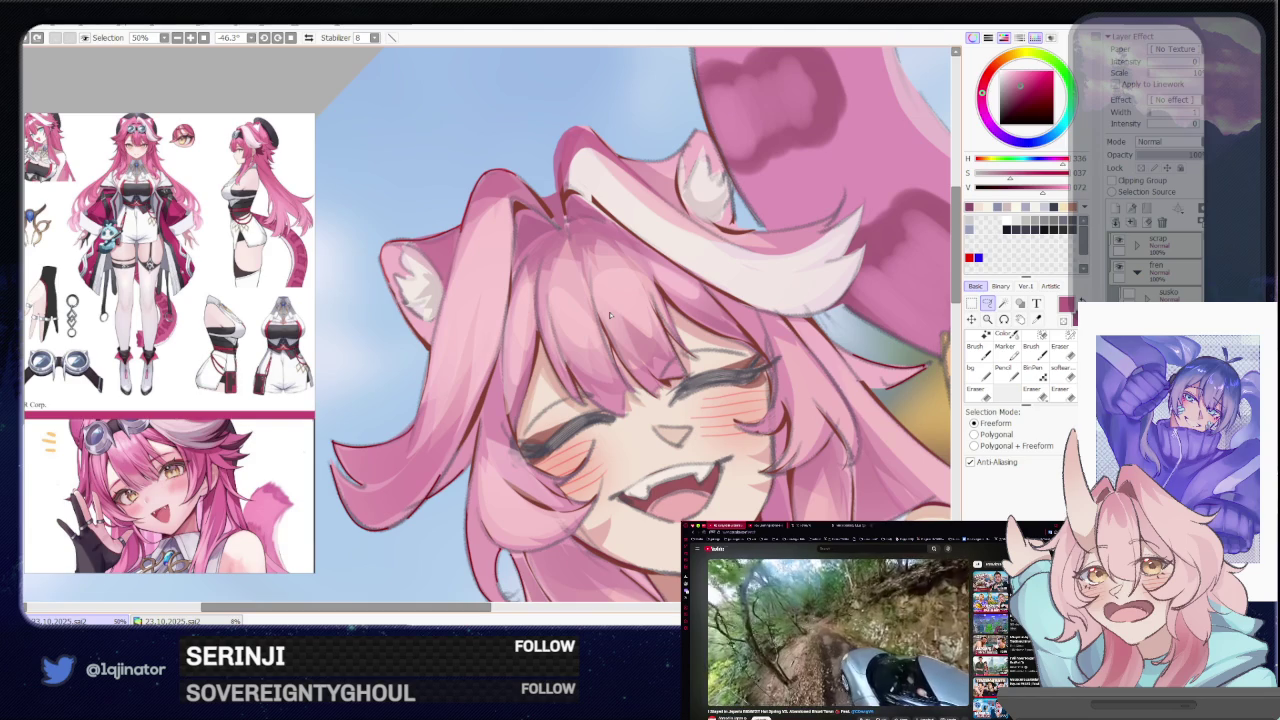
With a size 1.0 brush, draw a thin curved hair strand across the forehead, undoing one stray stroke
key("b")
key("bracketleft")
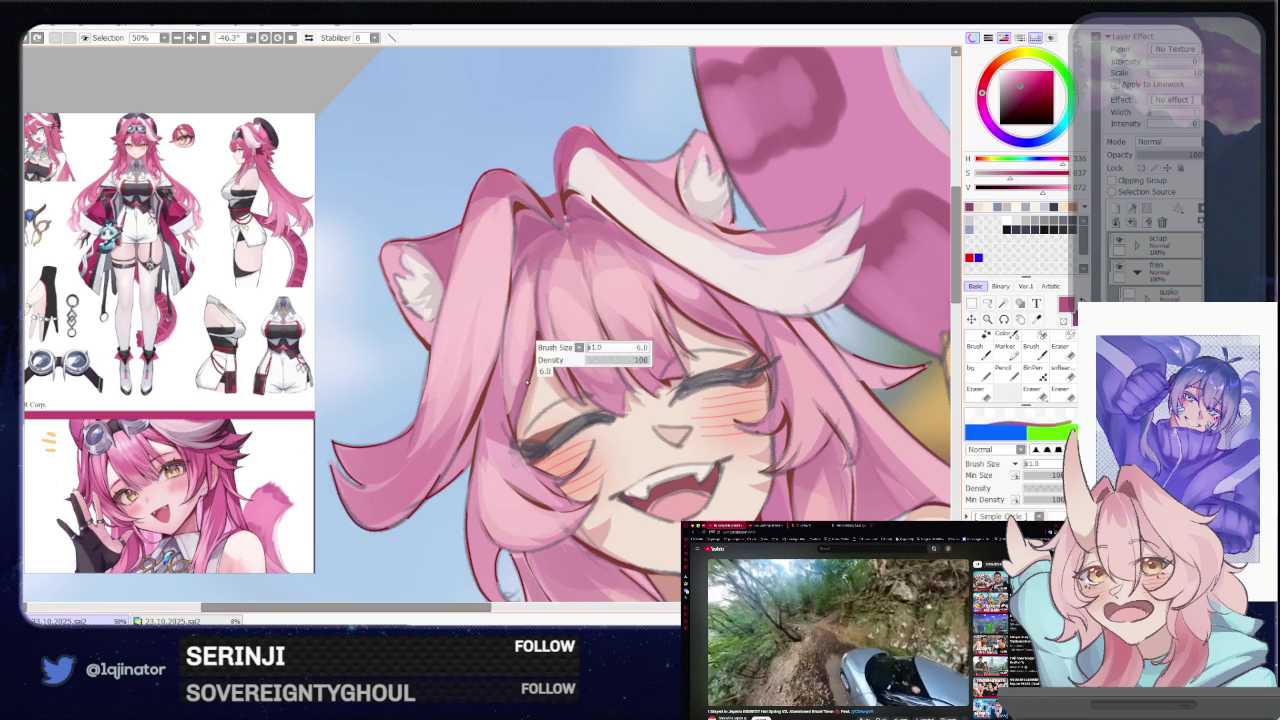
mouse_move(500, 410)
left_mouse_down()
mouse_move(590, 335)
mouse_move(506, 398)
left_mouse_up()
key("ctrl+z")
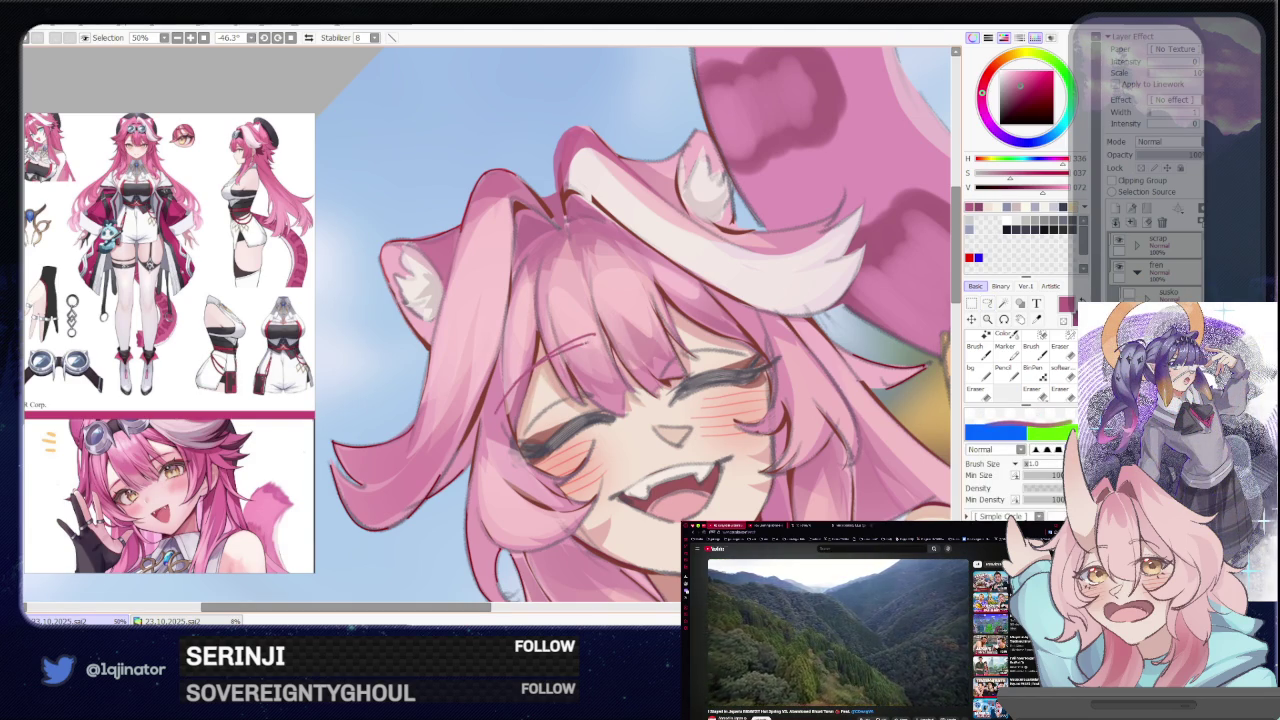
left_click_drag(624, 318, 756, 304)
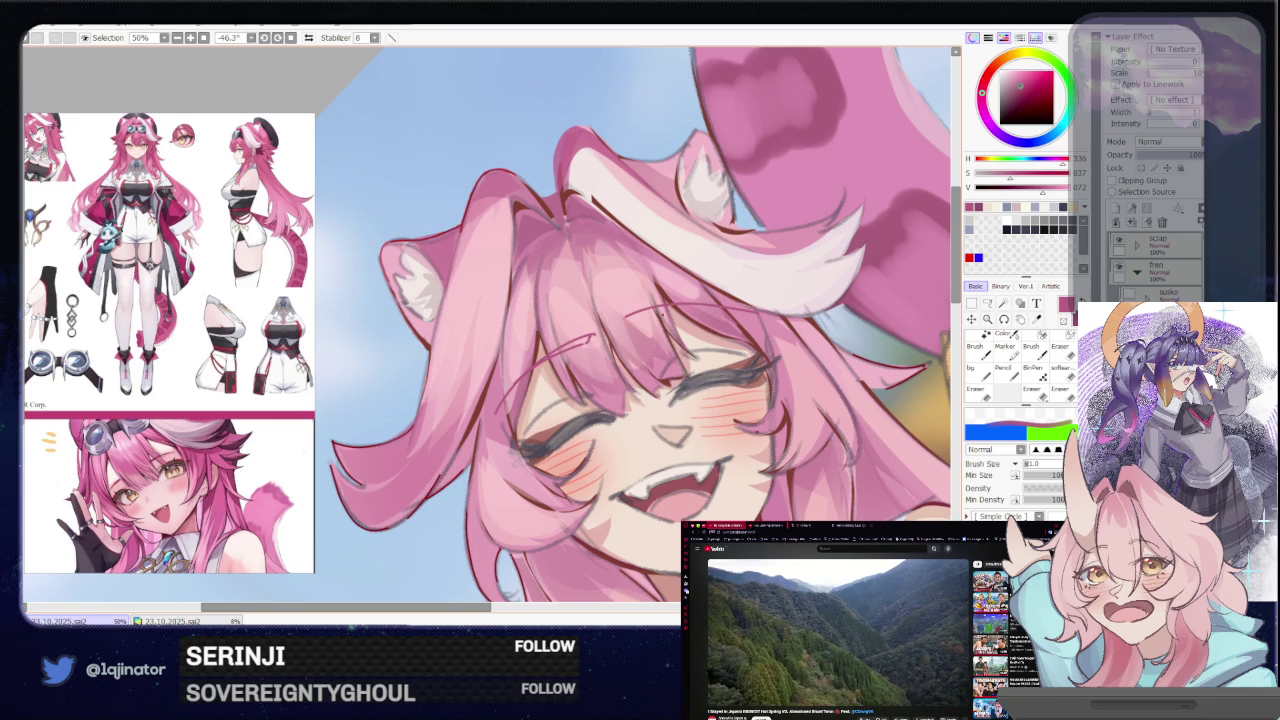
scroll(586, 350, "down", 1)
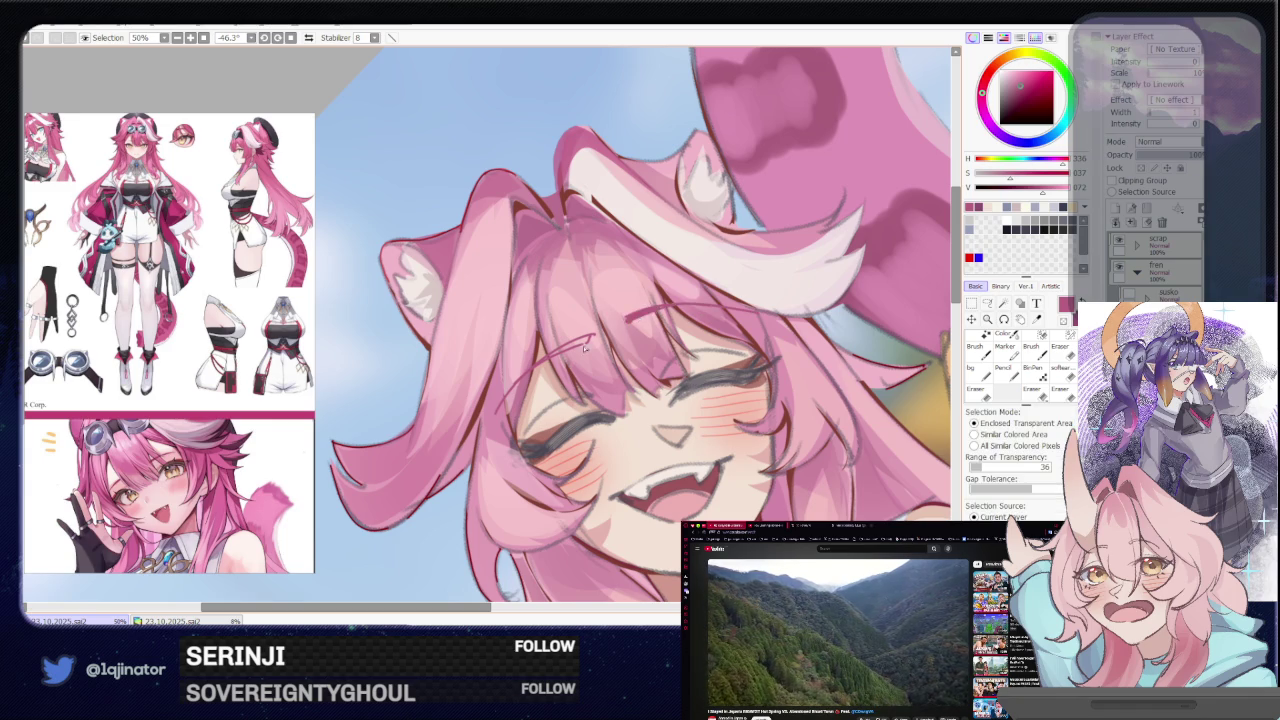
key("w")
scroll(716, 360, "down", 2)
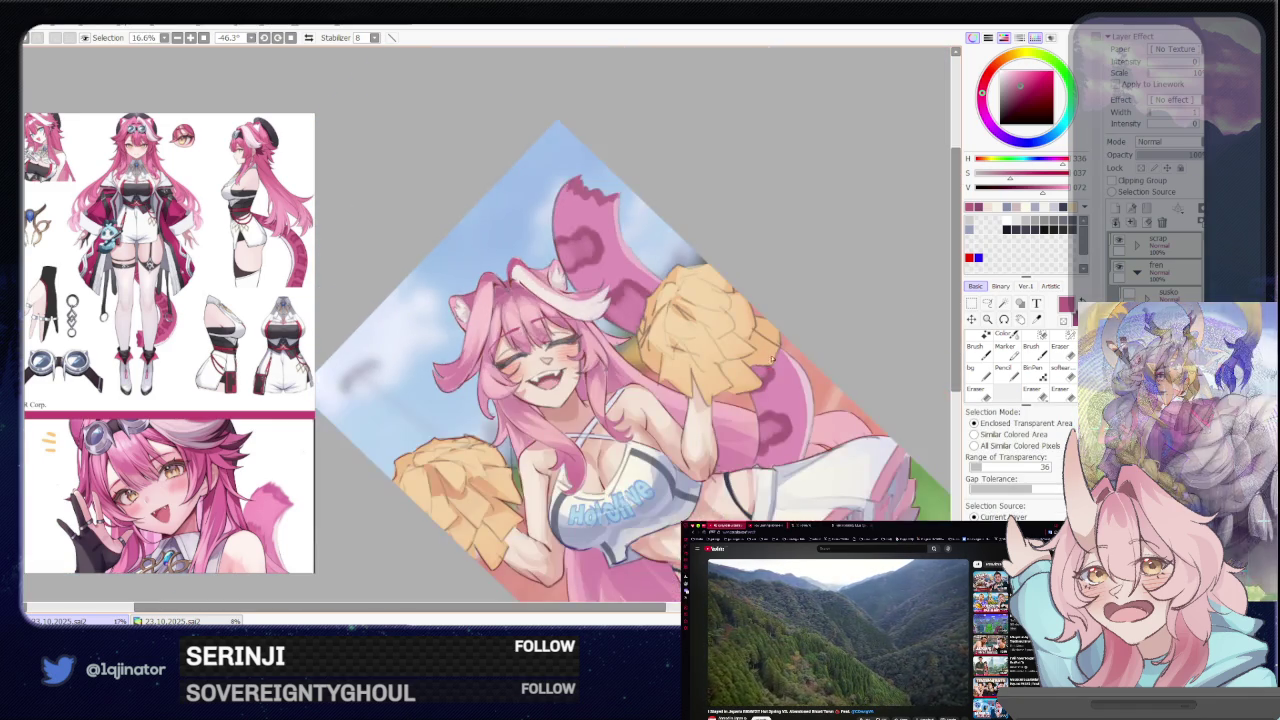
Rotate the canvas closer to upright and zoom onto the face with the brush
left_click_drag(716, 360, 729, 416)
left_click(987, 302)
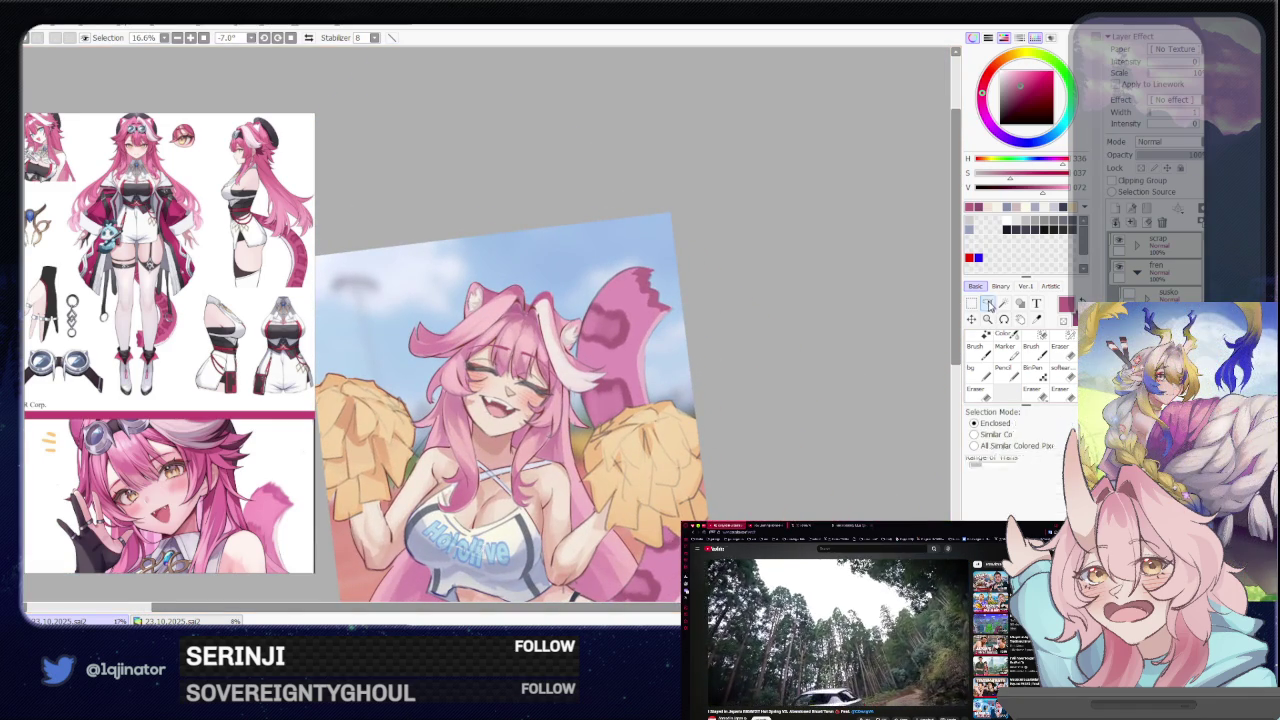
left_click_drag(763, 477, 790, 408)
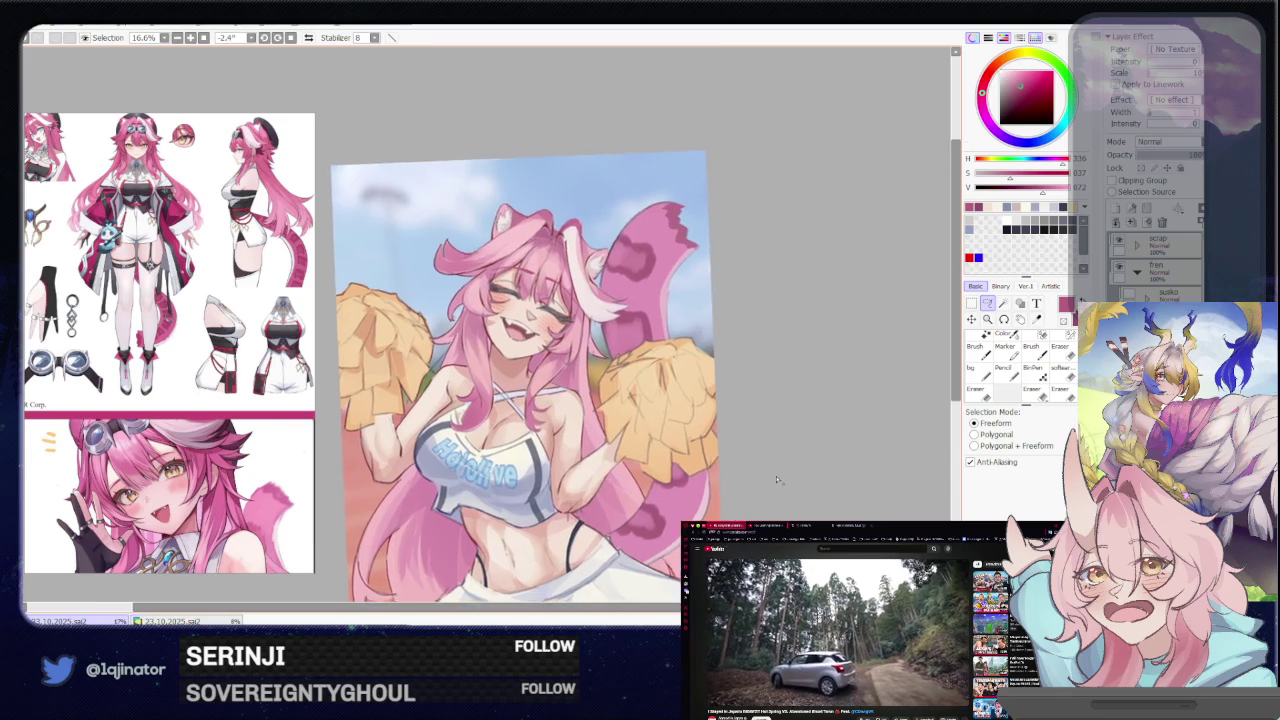
scroll(522, 220, "up", 3)
key("b")
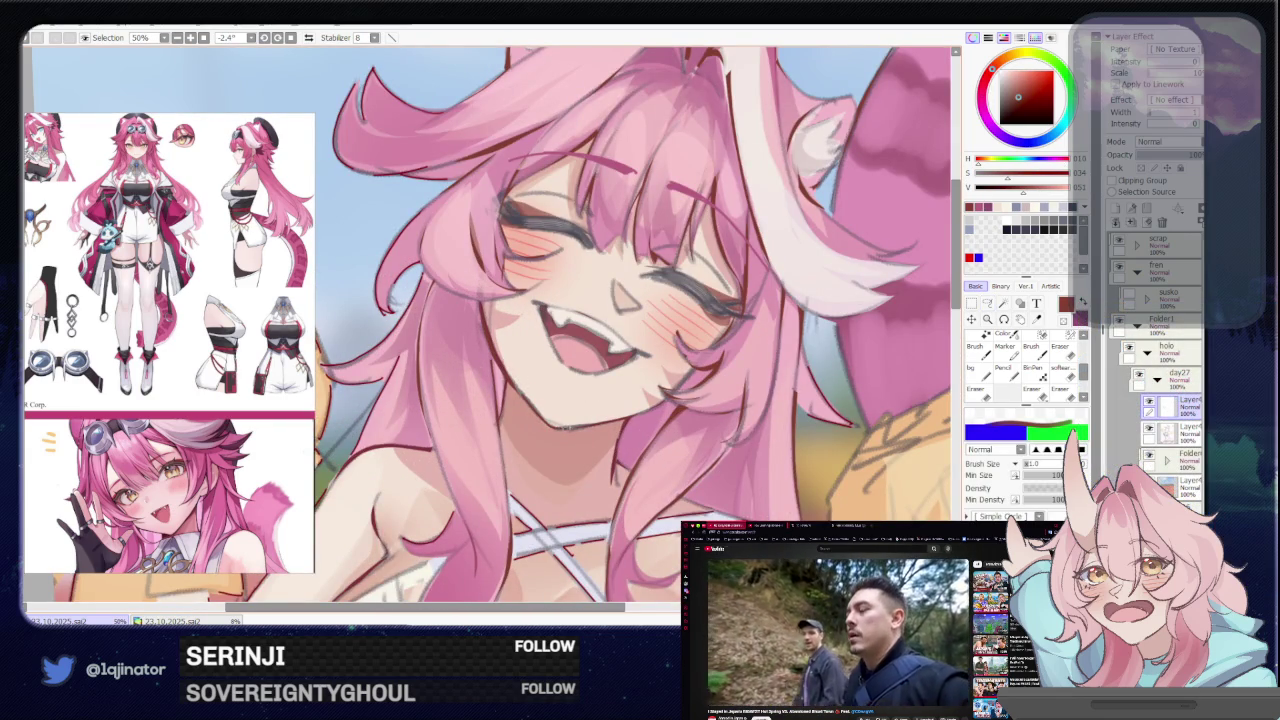
Zoom out and back in to review the whole cheerleader illustration
scroll(490, 330, "down", 1)
scroll(490, 330, "down", 1)
scroll(490, 330, "down", 1)
scroll(490, 330, "down", 1)
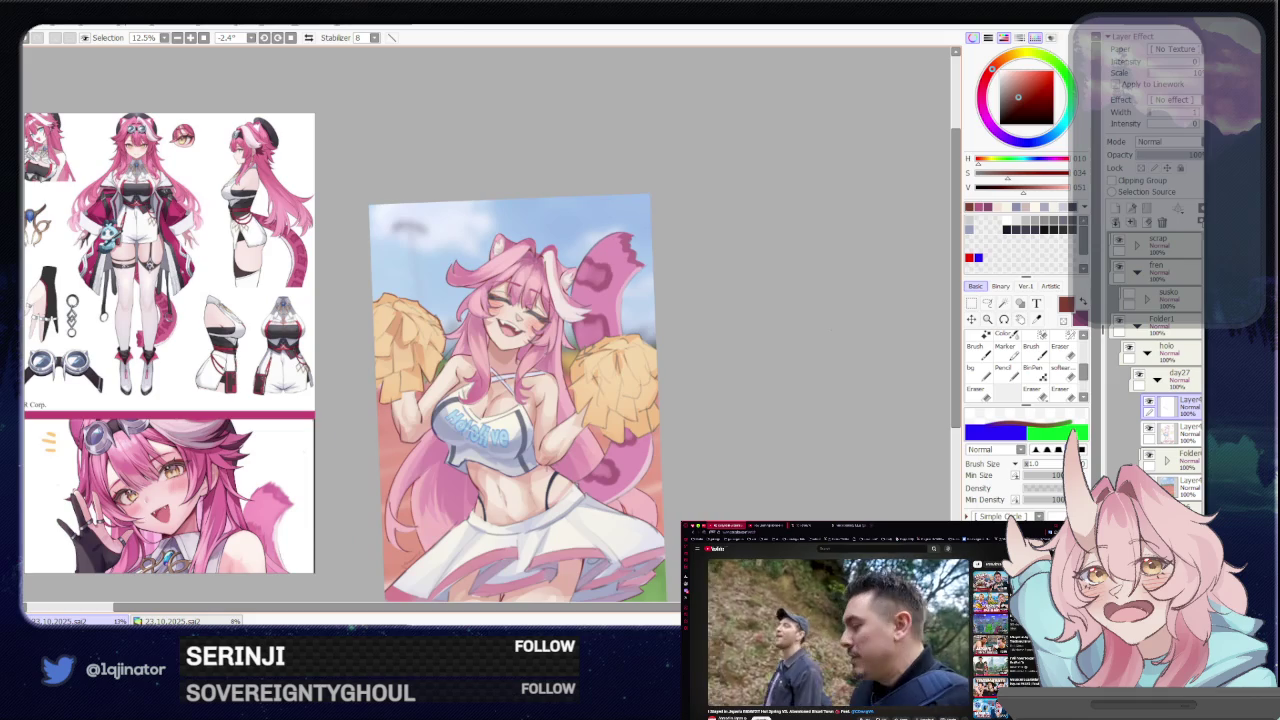
scroll(757, 412, "up", 2)
scroll(757, 412, "up", 1)
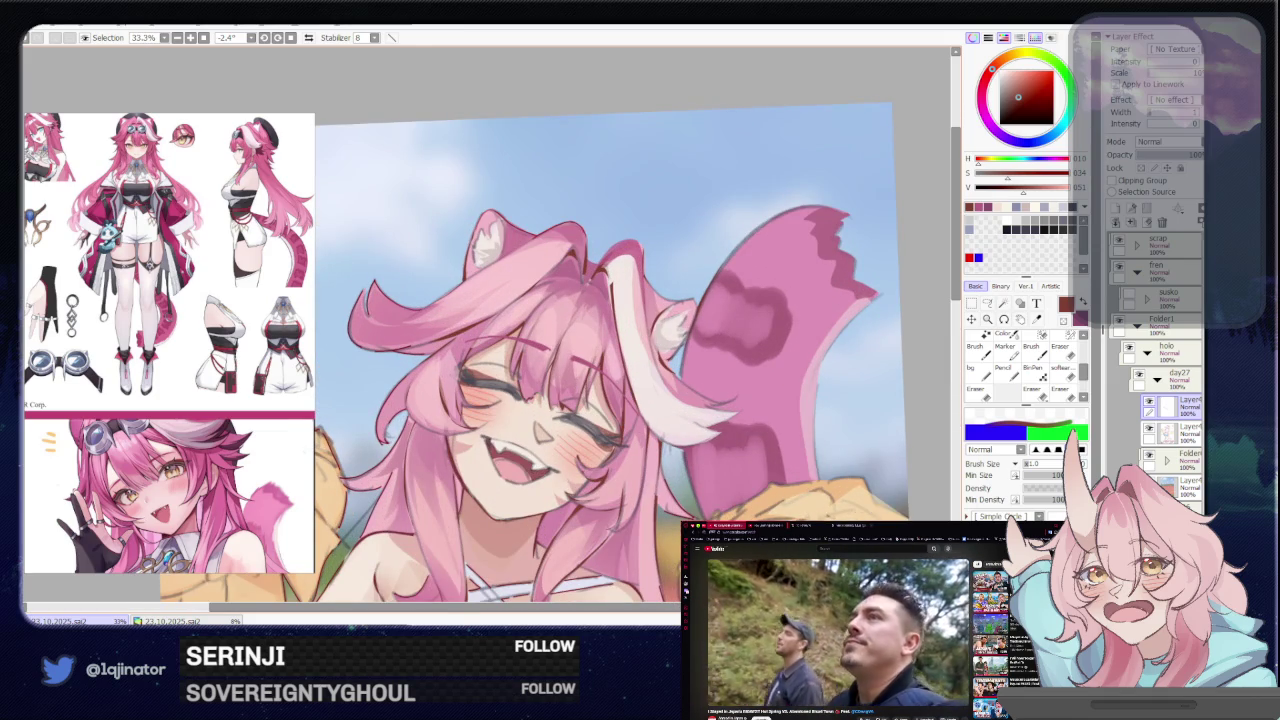
scroll(757, 412, "down", 2)
mouse_move(757, 463)
left_mouse_down()
mouse_move(777, 440)
mouse_move(797, 471)
mouse_move(776, 465)
left_mouse_up()
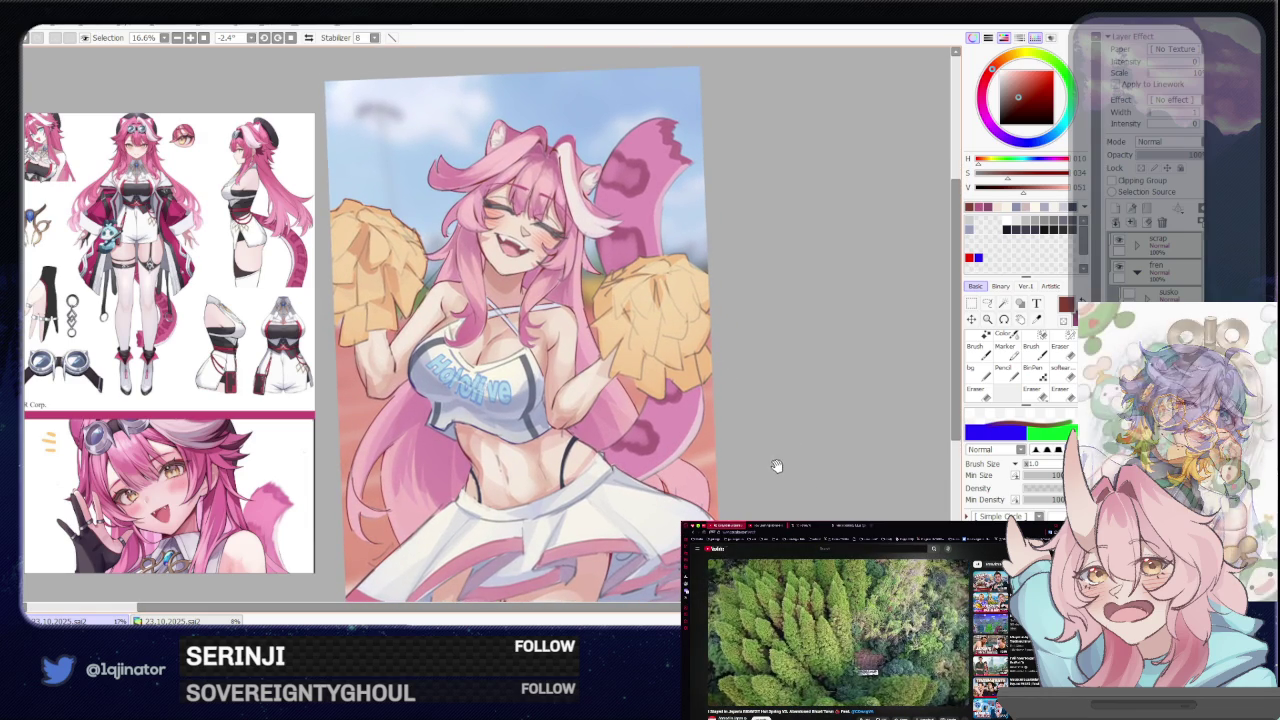
scroll(717, 395, "up", 2)
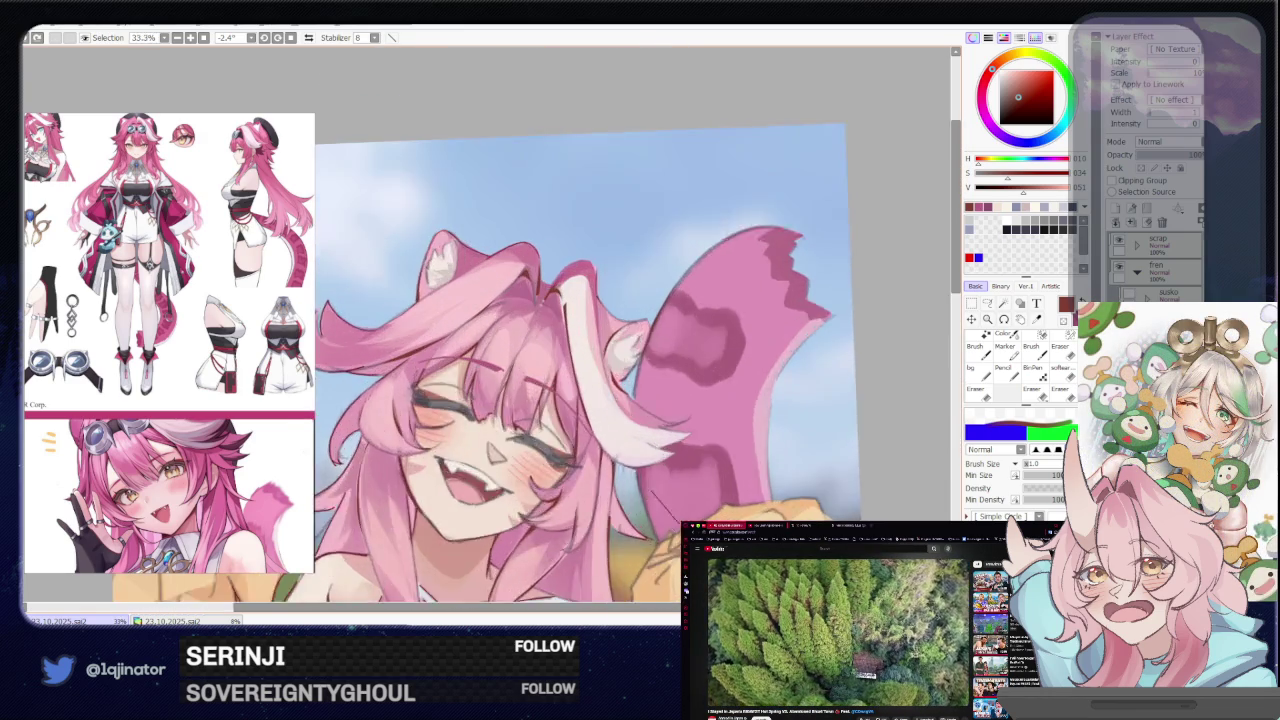
scroll(600, 430, "up", 1)
scroll(520, 455, "up", 1)
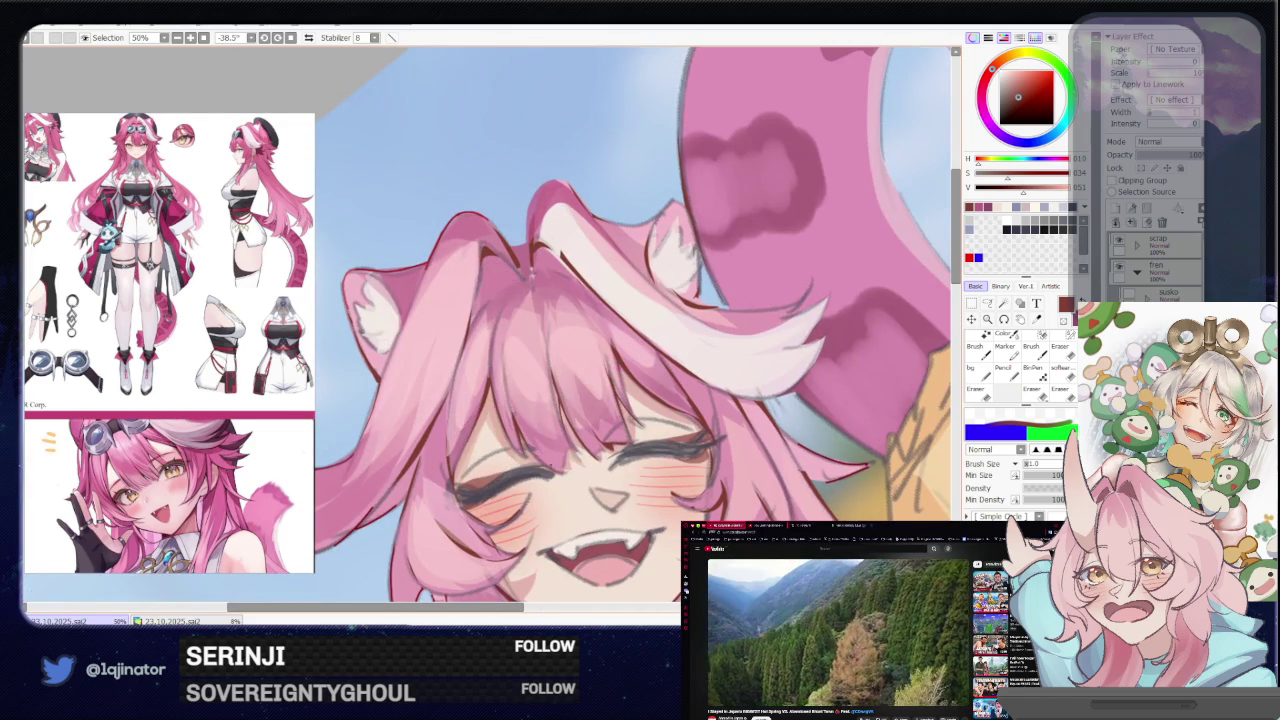
Take the eraser, rotate the canvas to 3.9° at 50% zoom, and pick a pale cream colour
key("e")
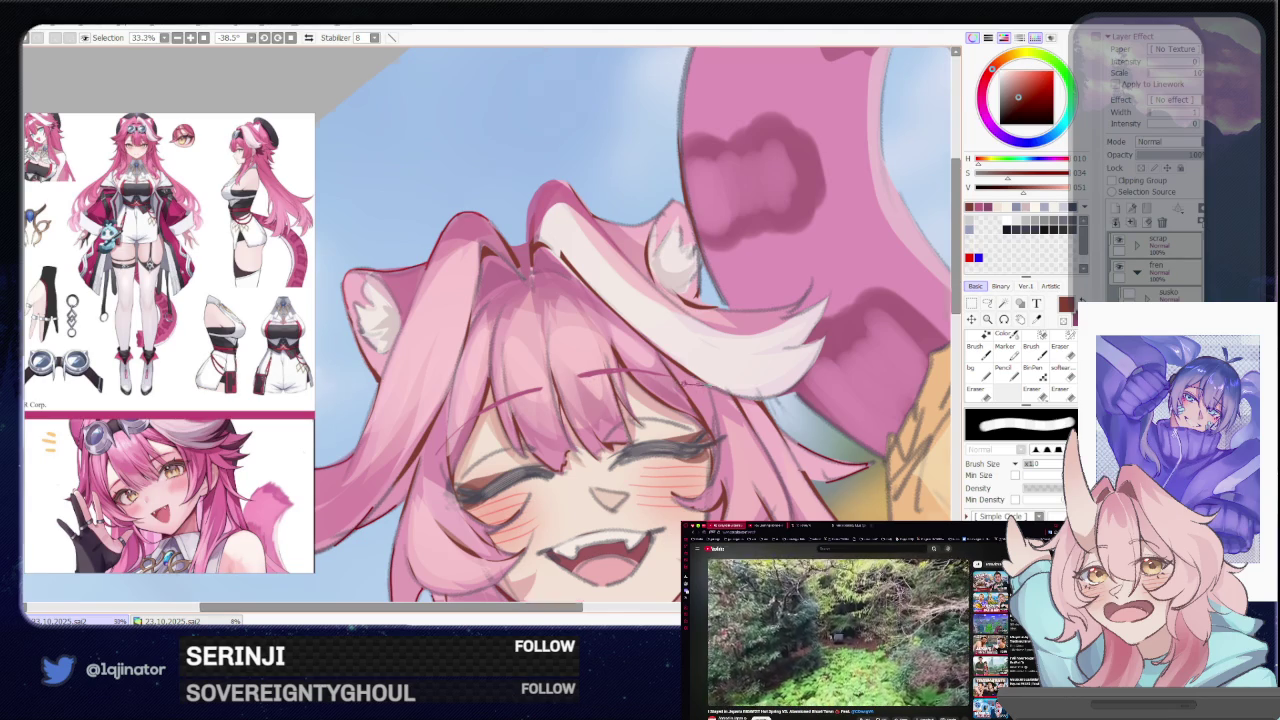
key("ctrl+minus")
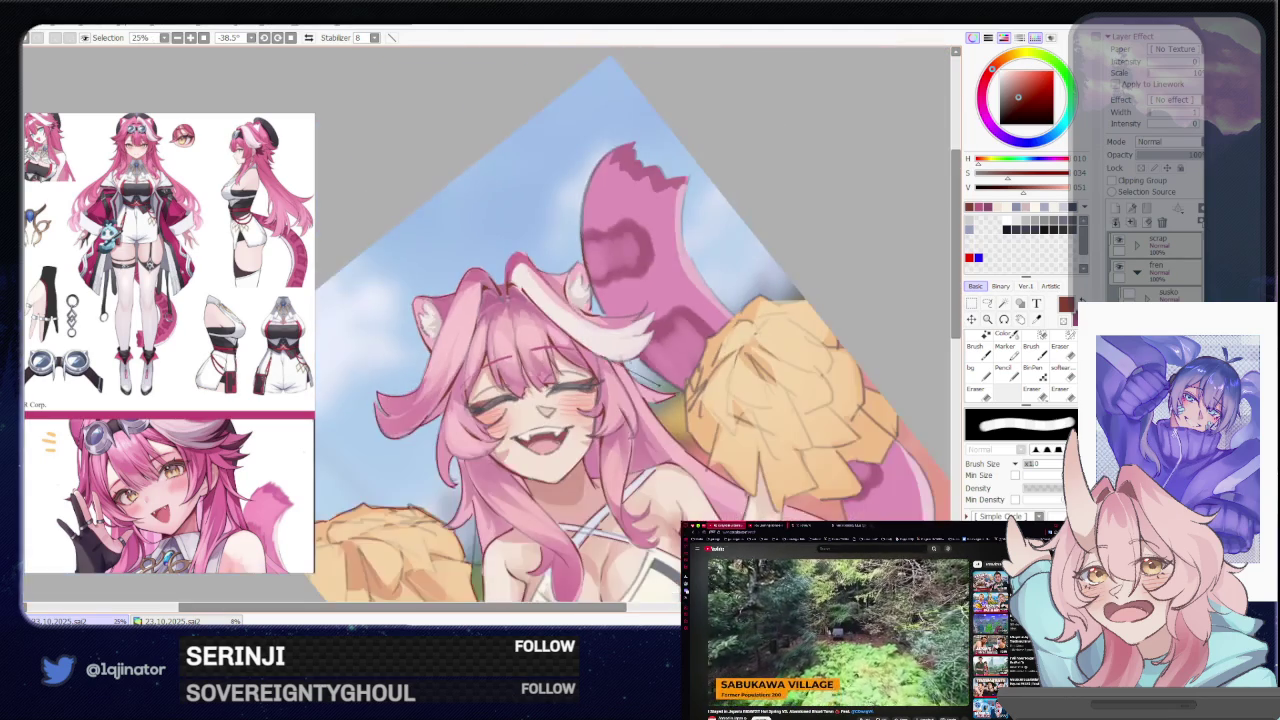
mouse_move(640, 330)
left_mouse_down()
mouse_move(578, 500)
mouse_move(593, 420)
left_mouse_up()
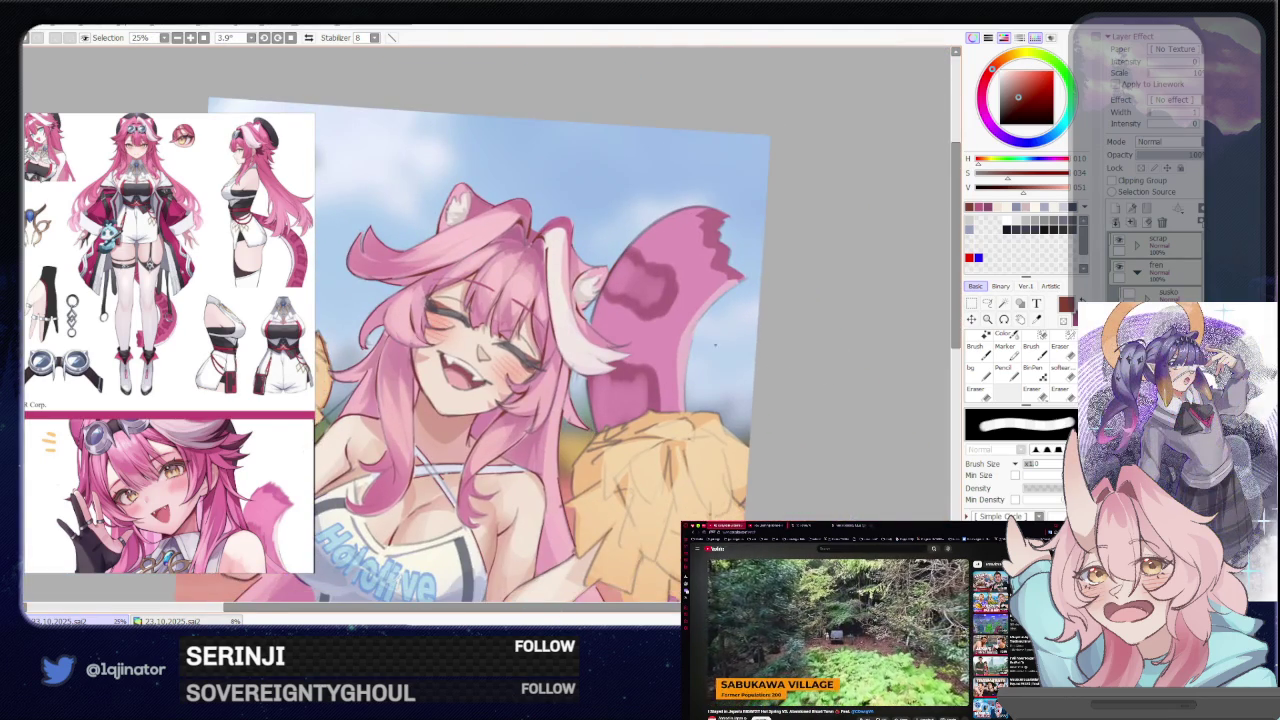
key("ctrl+plus")
left_click(1018, 142)
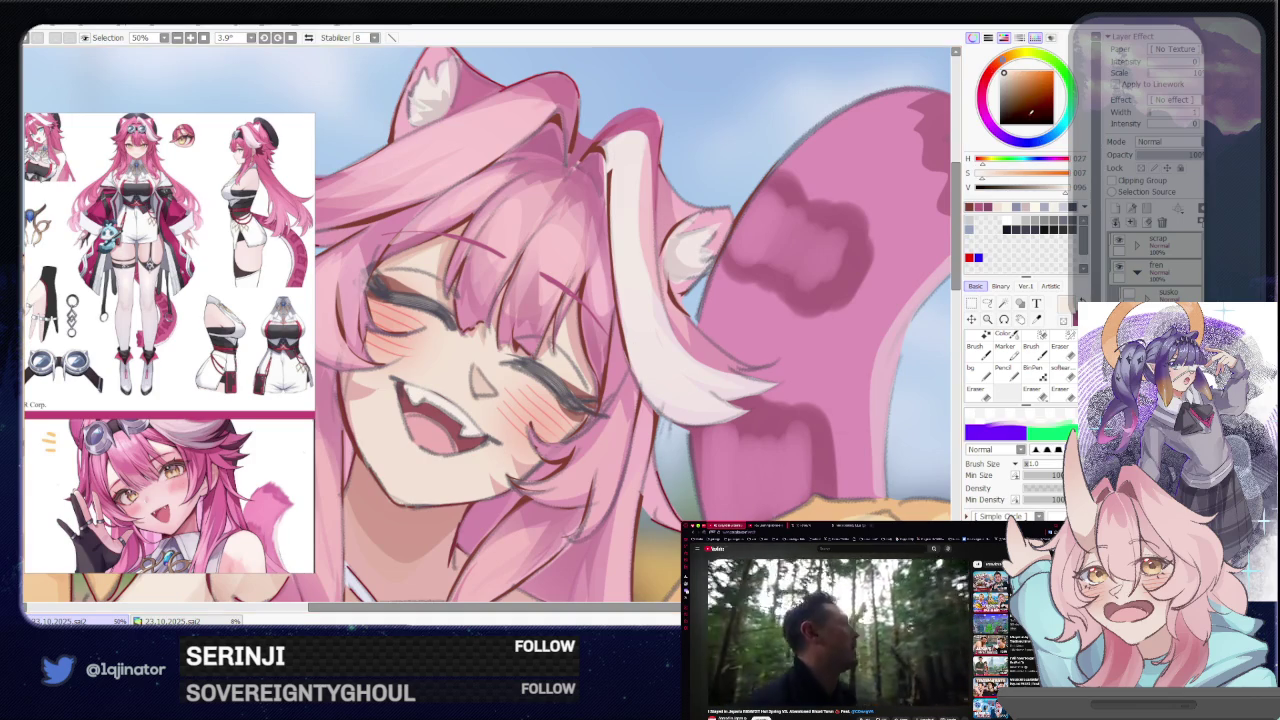
Dull the current colour's shade while cycling Lasso, Magic Wand and Brush and zooming on the face
left_click(1024, 118)
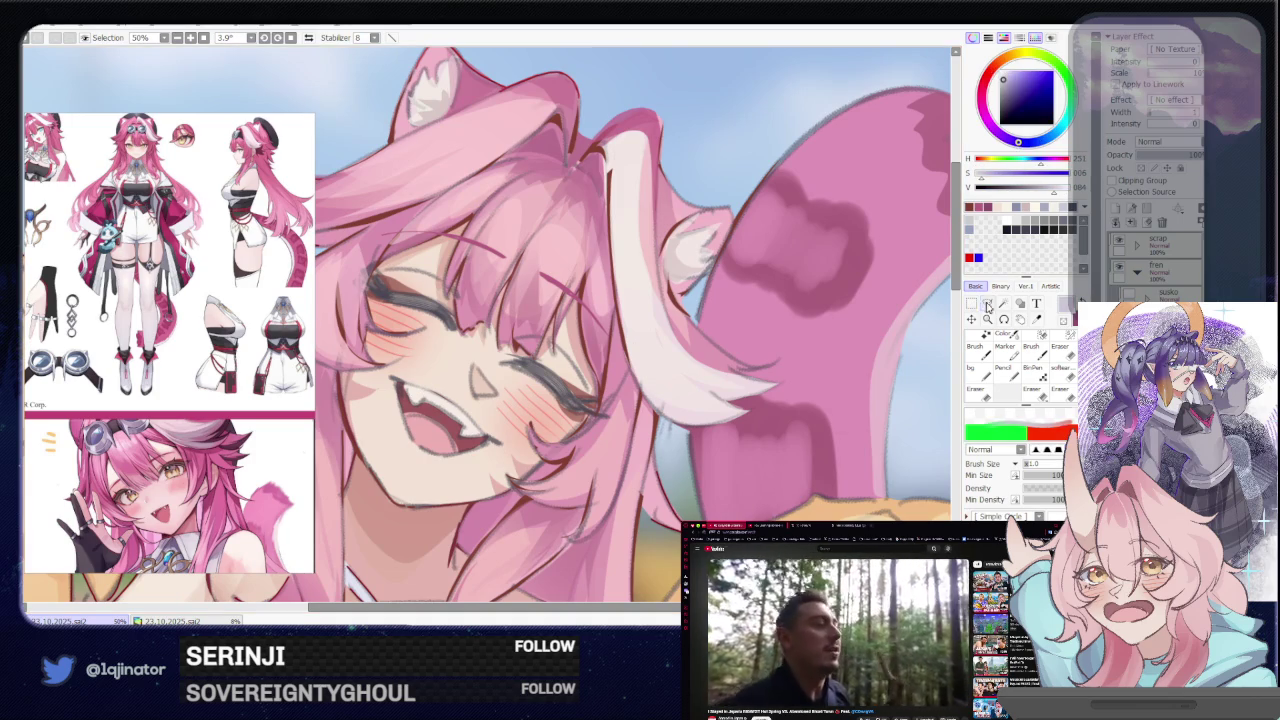
left_click(987, 303)
key("ctrl+plus")
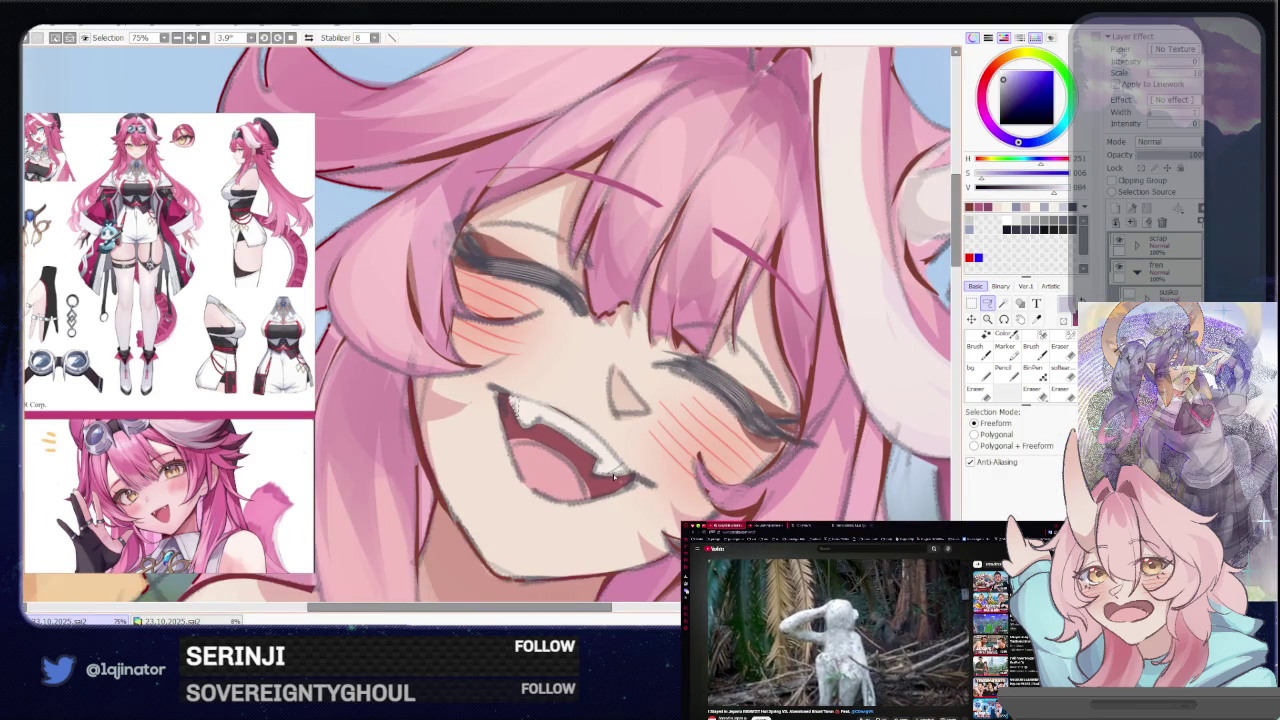
key("w")
key("ctrl+minus")
key("ctrl+minus")
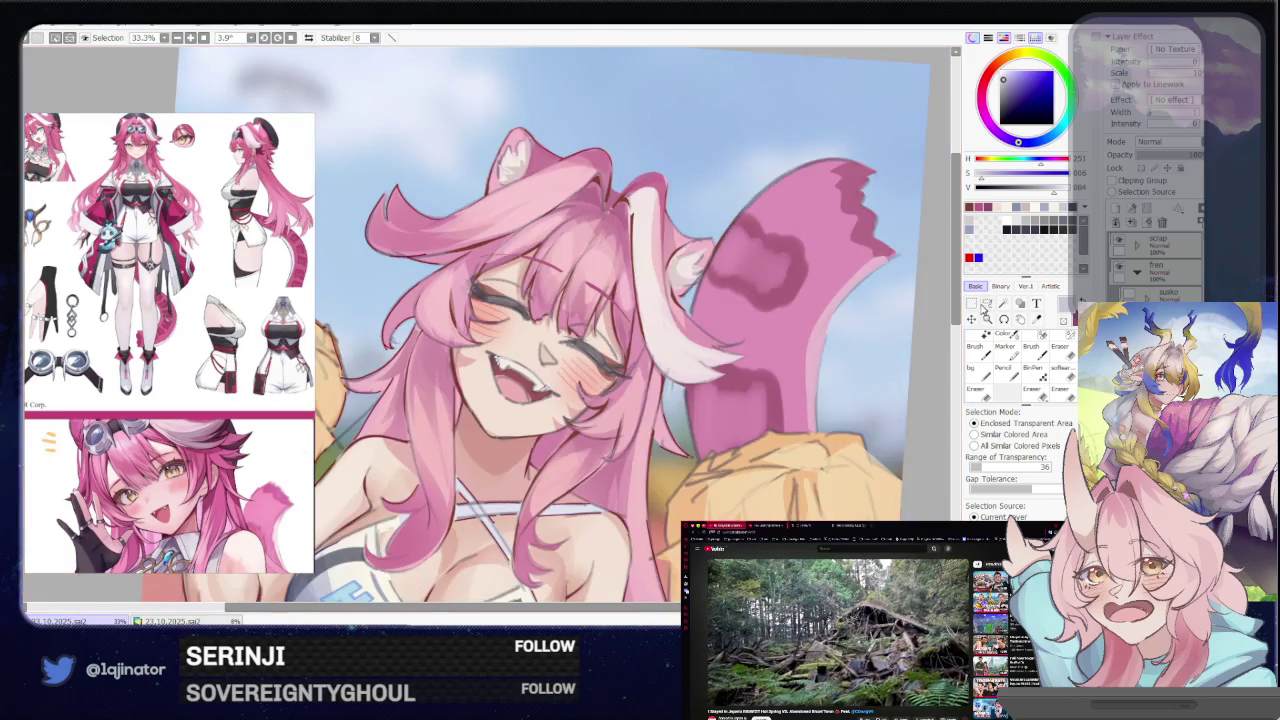
left_click_drag(1005, 88, 1002, 85)
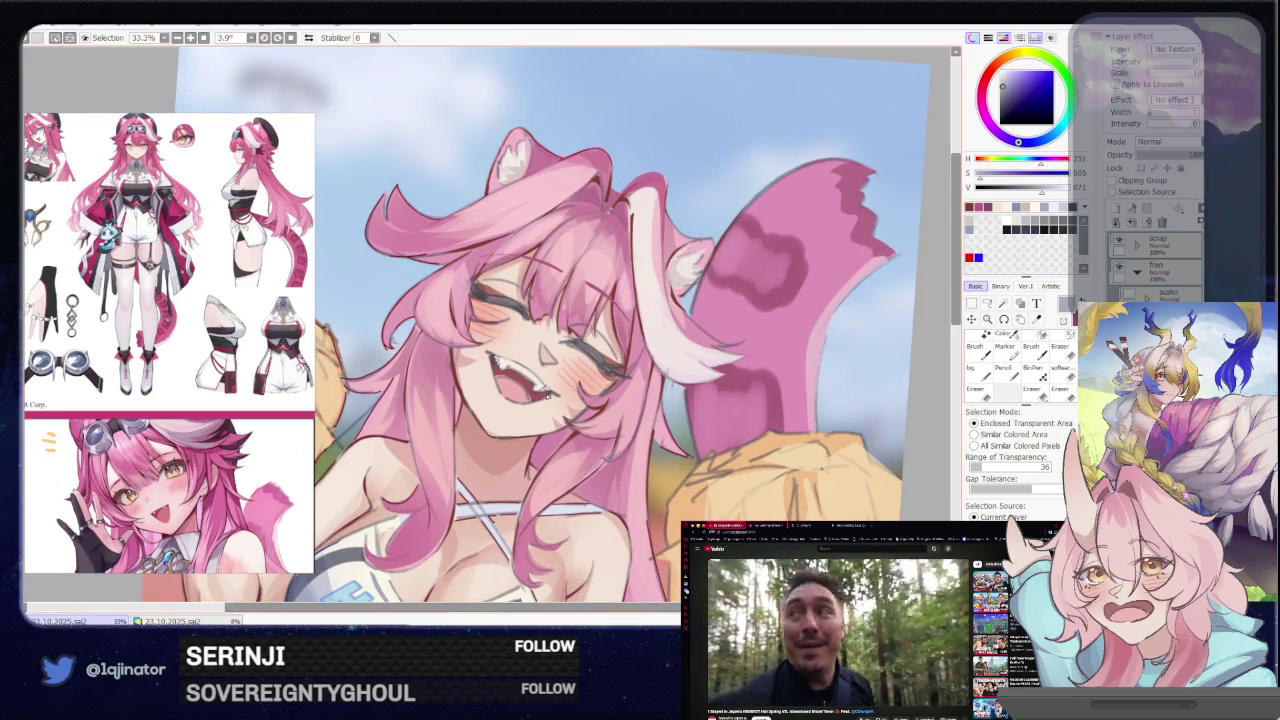
key("b")
key("ctrl+plus")
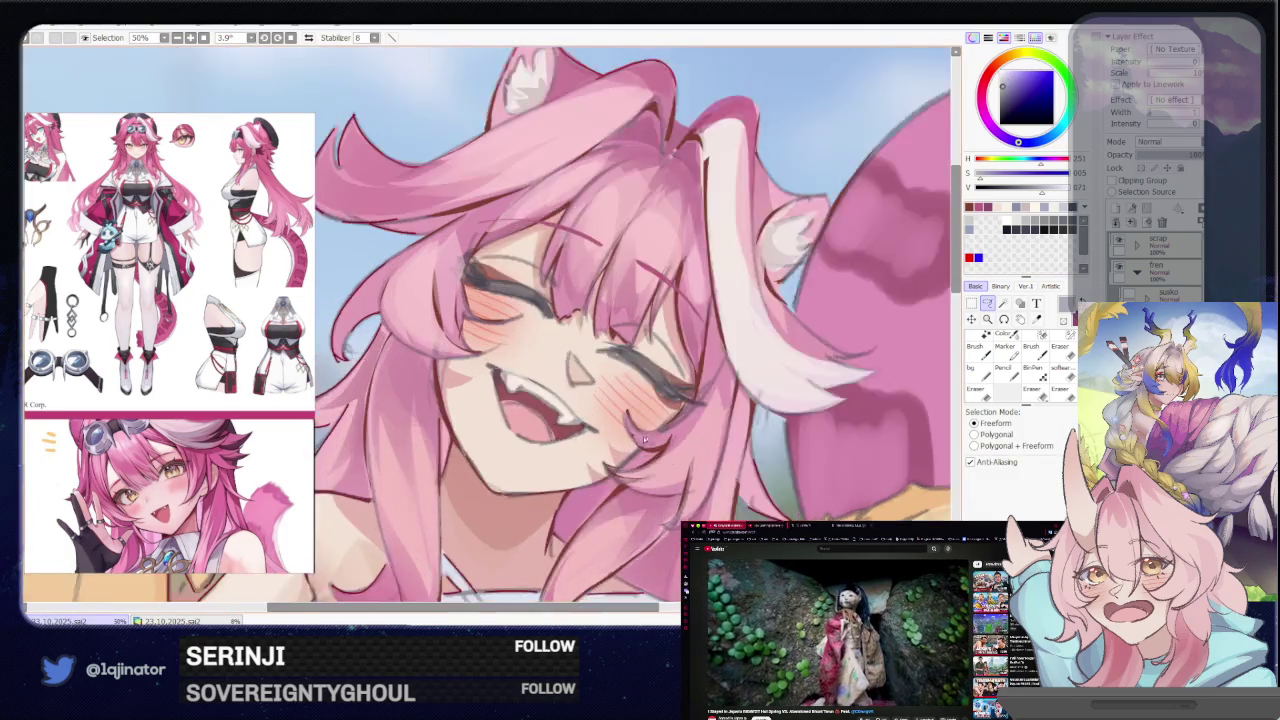
key("ctrl+plus")
Eyedrop the dark maroon from the mouth lineart and tilt the canvas to angle the face
left_click(549, 432, "alt")
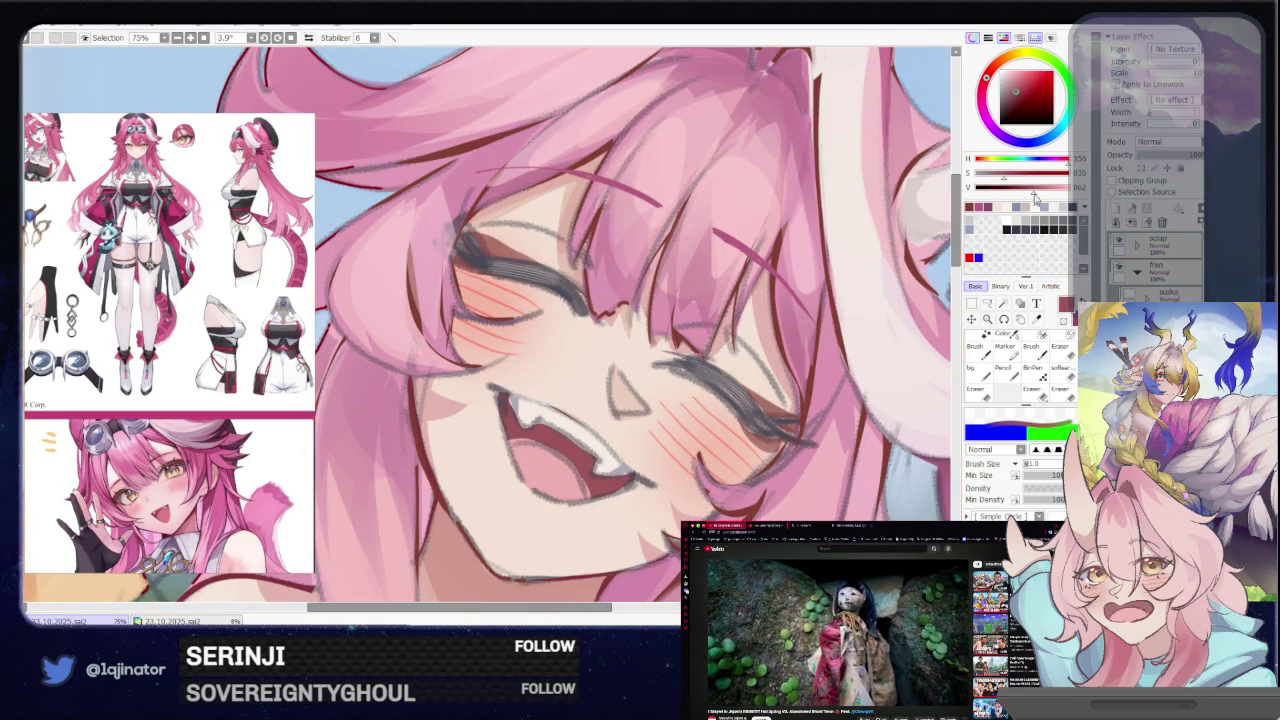
key("l")
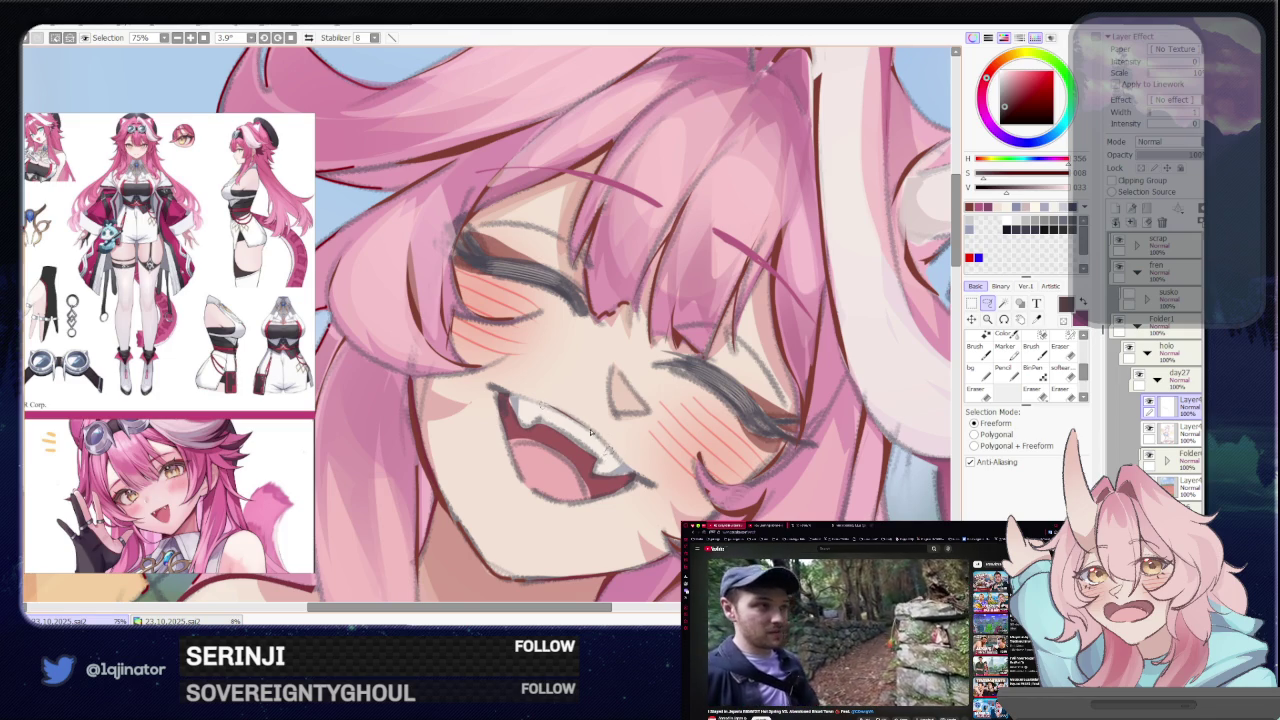
scroll(760, 390, "down", 2)
scroll(934, 345, "down", 2)
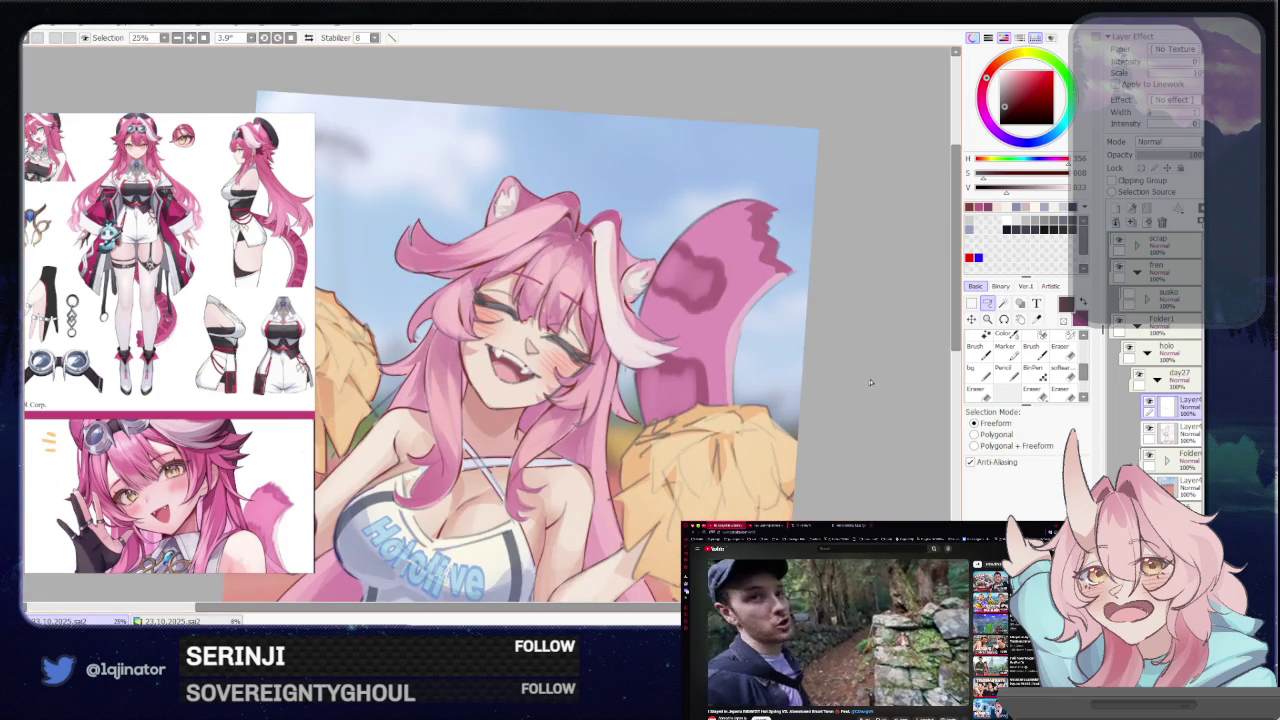
scroll(858, 385, "up", 2)
key("b")
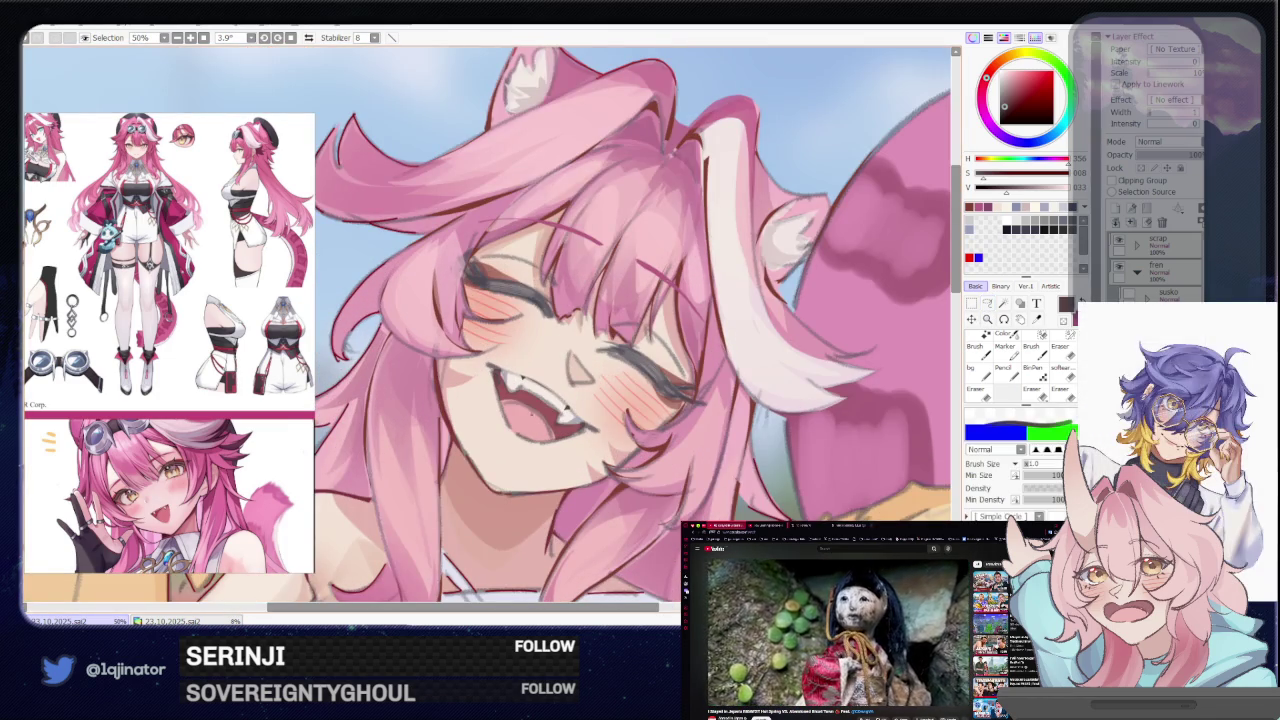
mouse_move(494, 500)
left_mouse_down()
mouse_move(652, 418)
mouse_move(617, 503)
left_mouse_up()
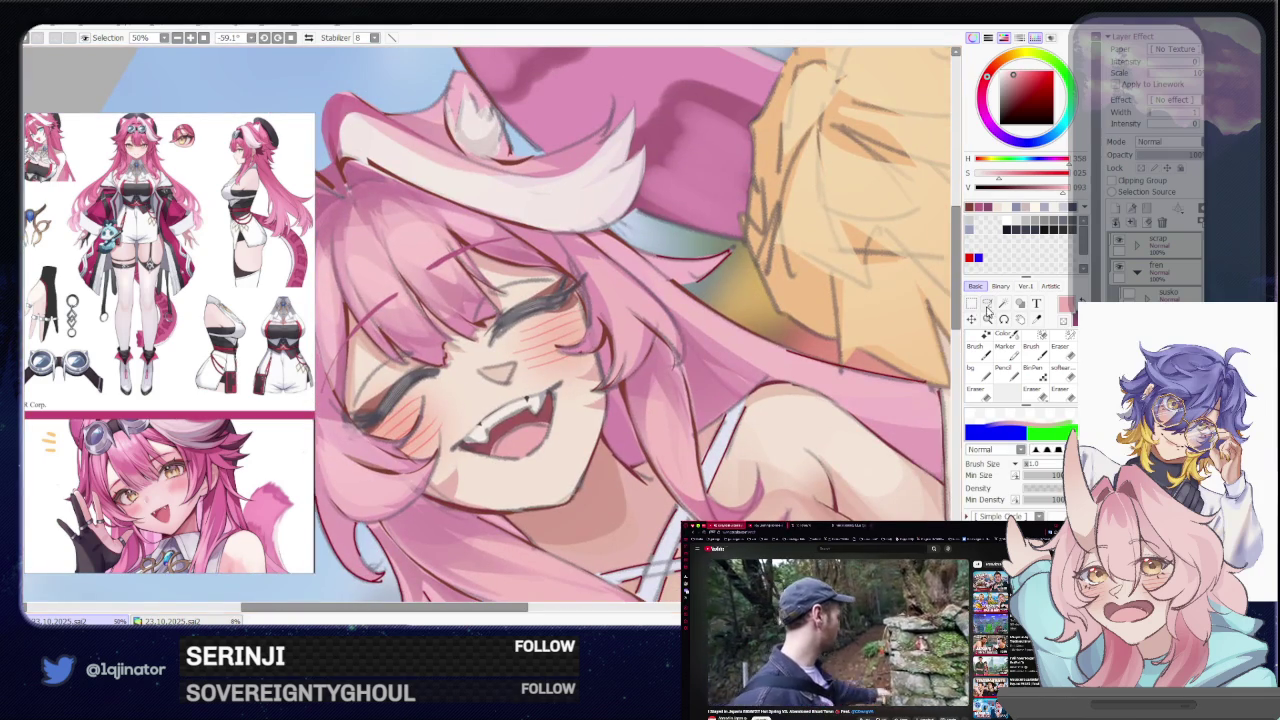
Magic Wand the mouth interior and paint over it with a light pink using a large brush
key("a")
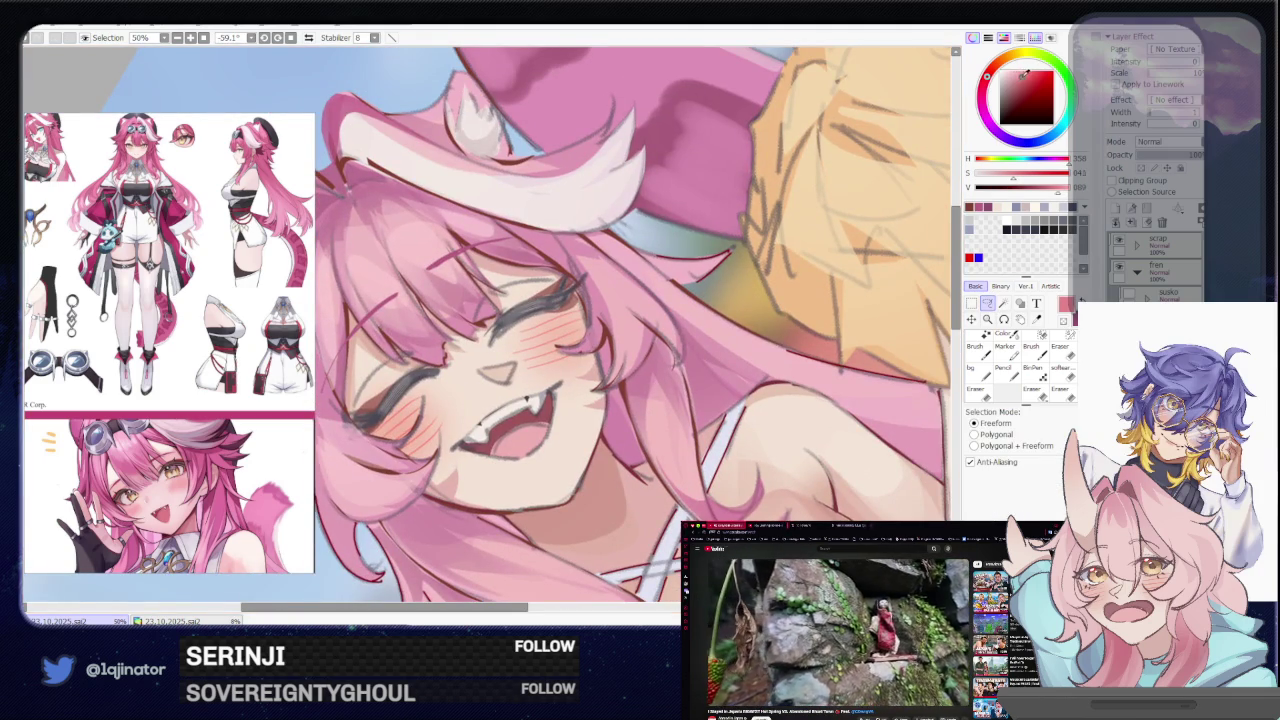
scroll(590, 480, "up", 1)
left_click_drag(571, 494, 605, 460)
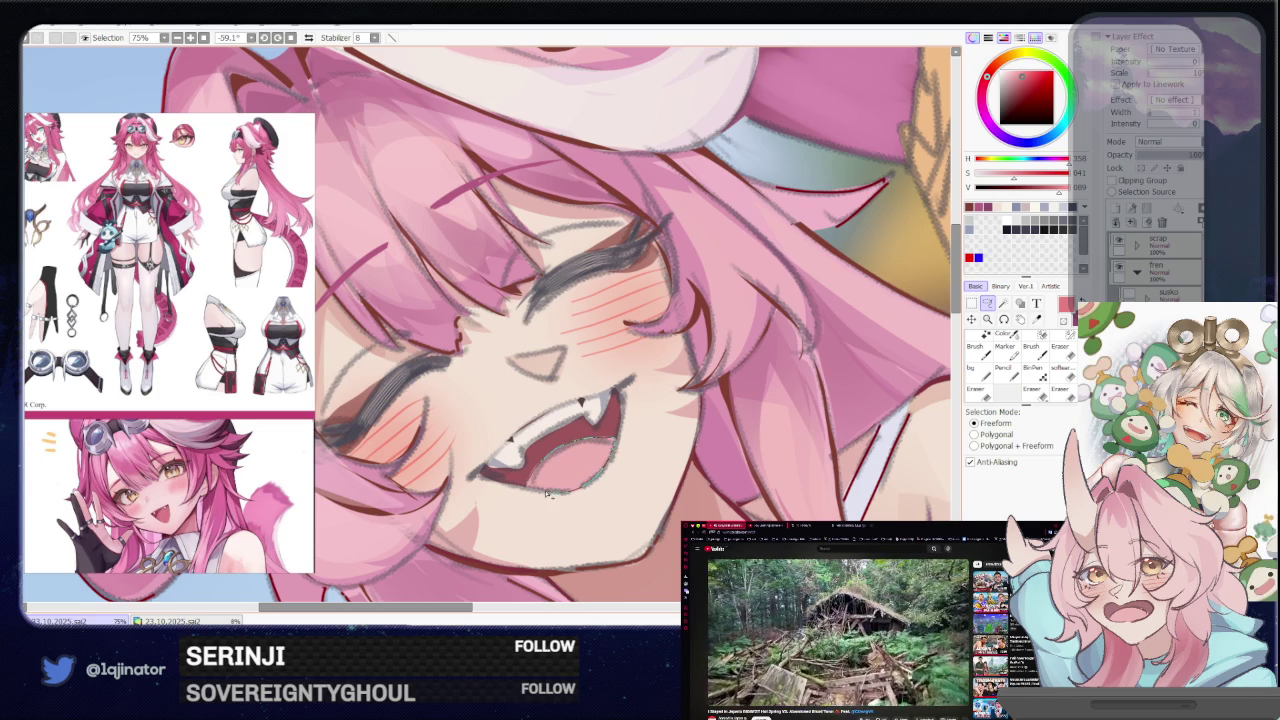
key("w")
left_click(586, 456)
left_click(603, 470, "alt")
key("b")
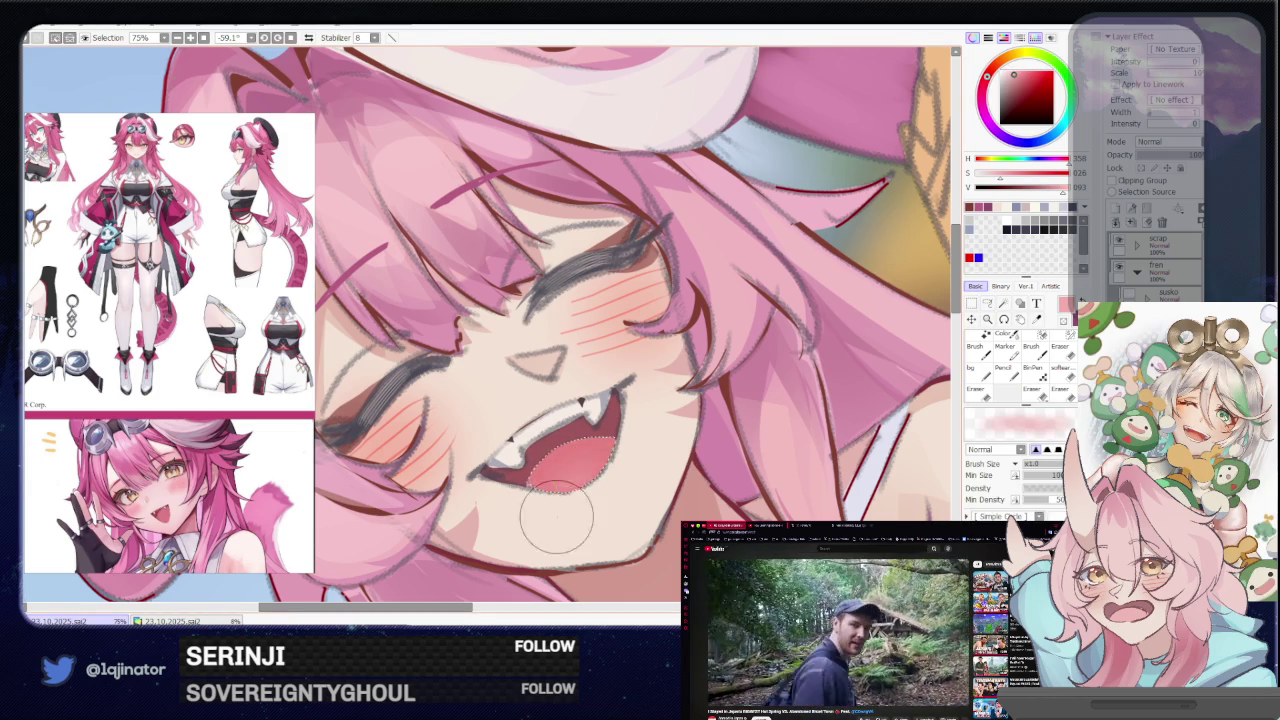
left_click_drag(563, 517, 600, 471)
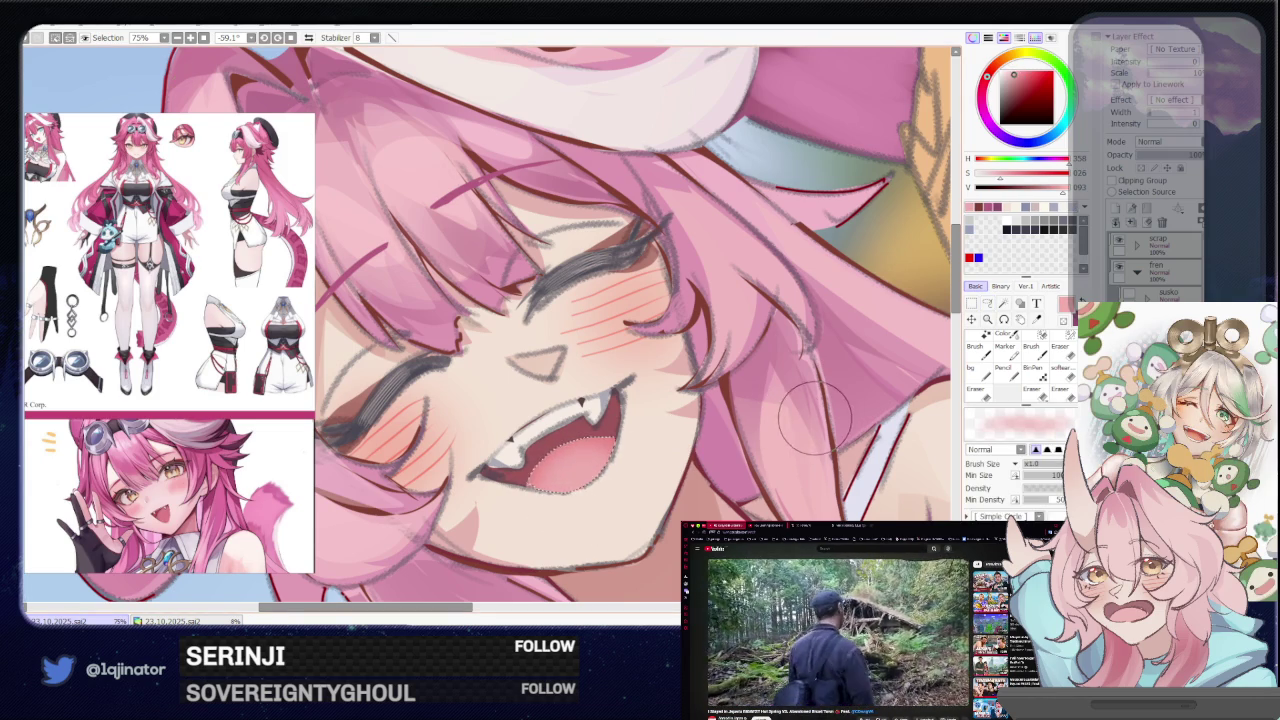
scroll(906, 313, "down", 5)
key("l")
scroll(906, 310, "up", 2)
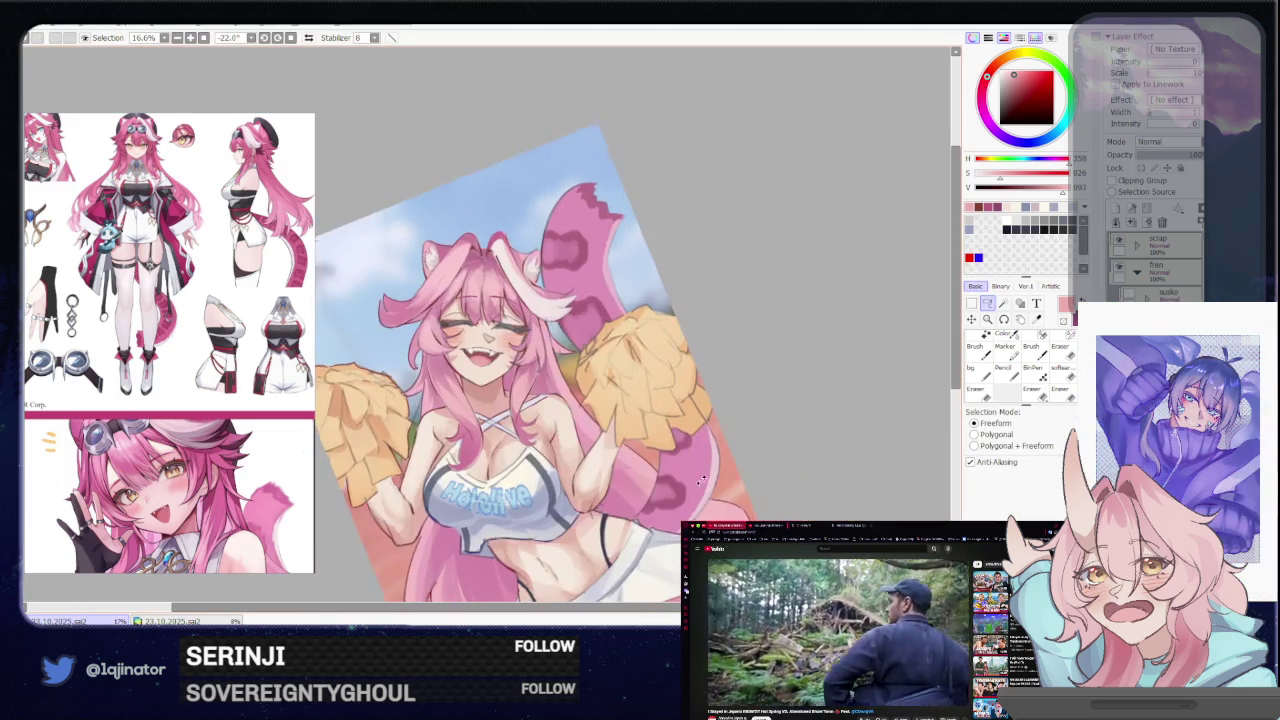
Rotate the canvas nearer upright and eyedrop the dark red-brown from the lineart
left_click_drag(906, 310, 700, 330)
scroll(492, 329, "up", 1)
key("b")
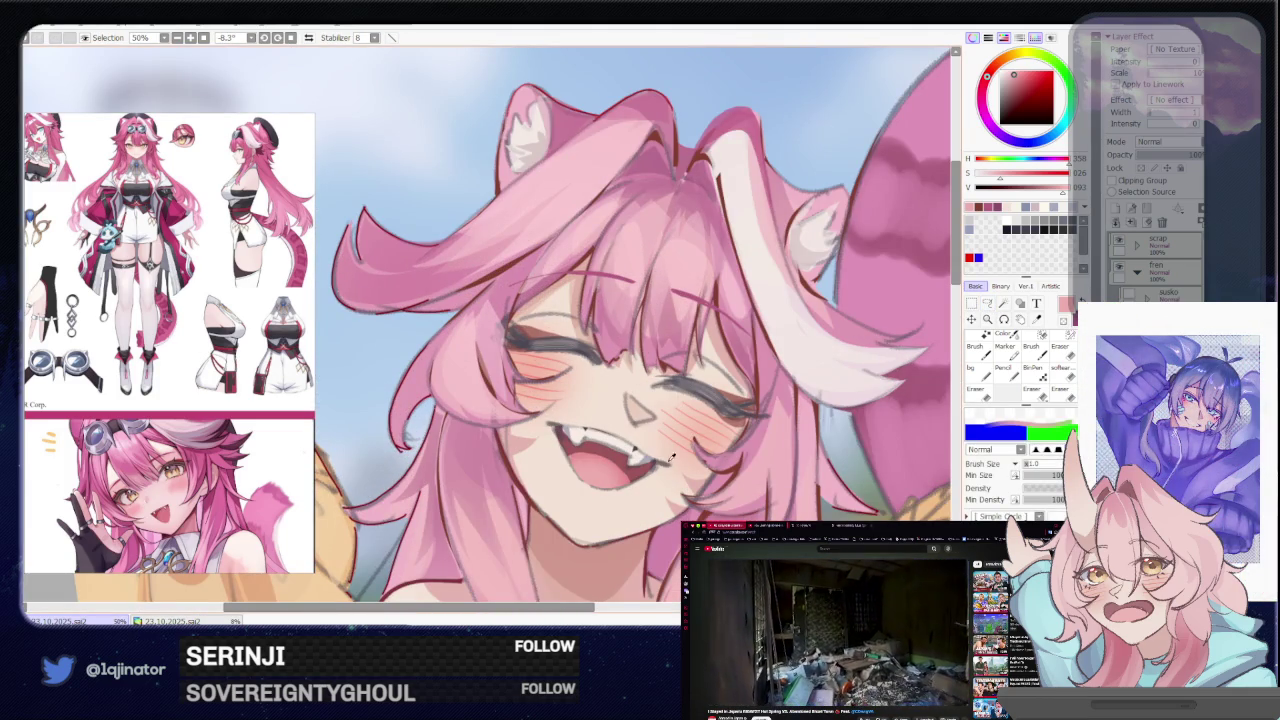
left_click(515, 468, "alt")
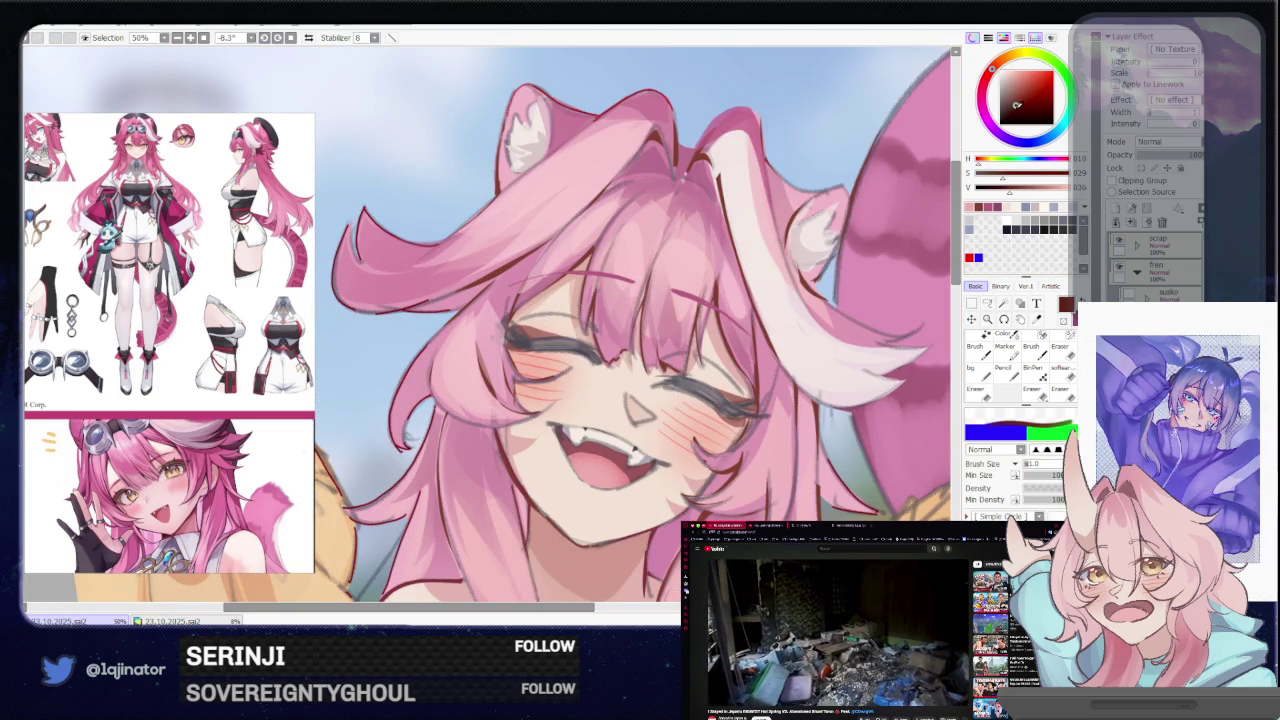
Lasso a closed selection along the teeth and the mouth edge
left_click(987, 303)
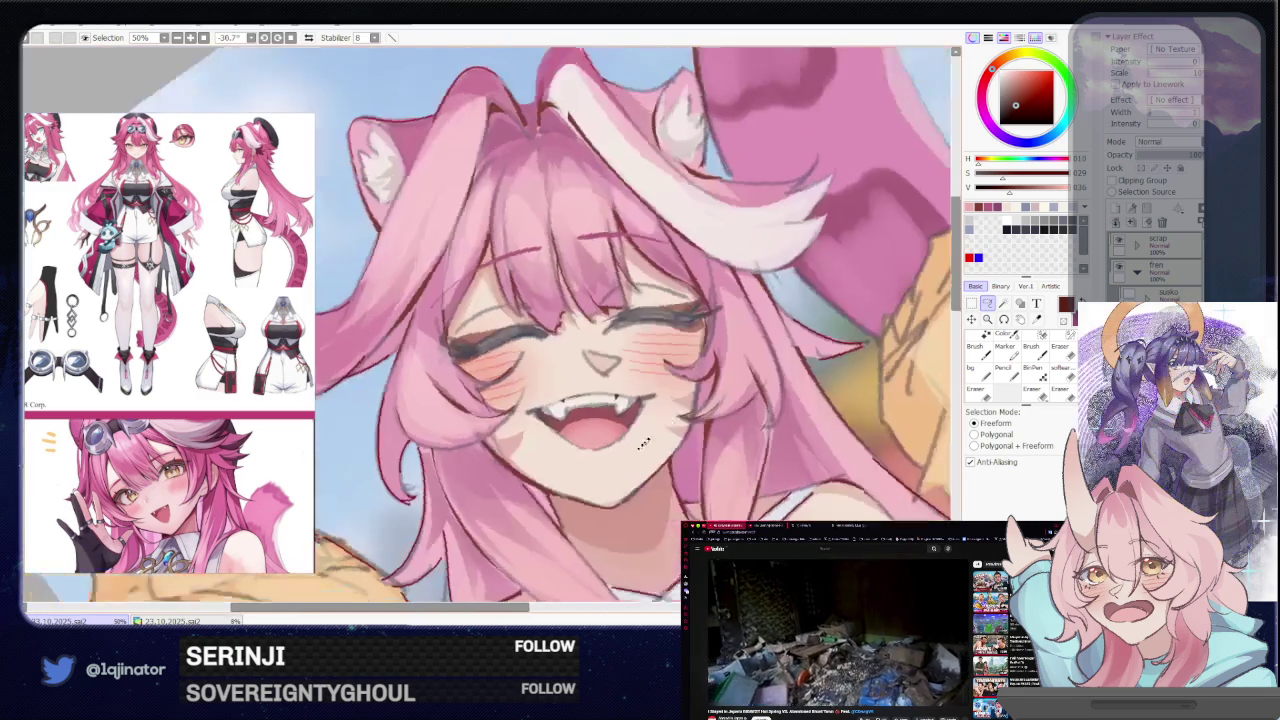
left_click_drag(760, 300, 672, 405)
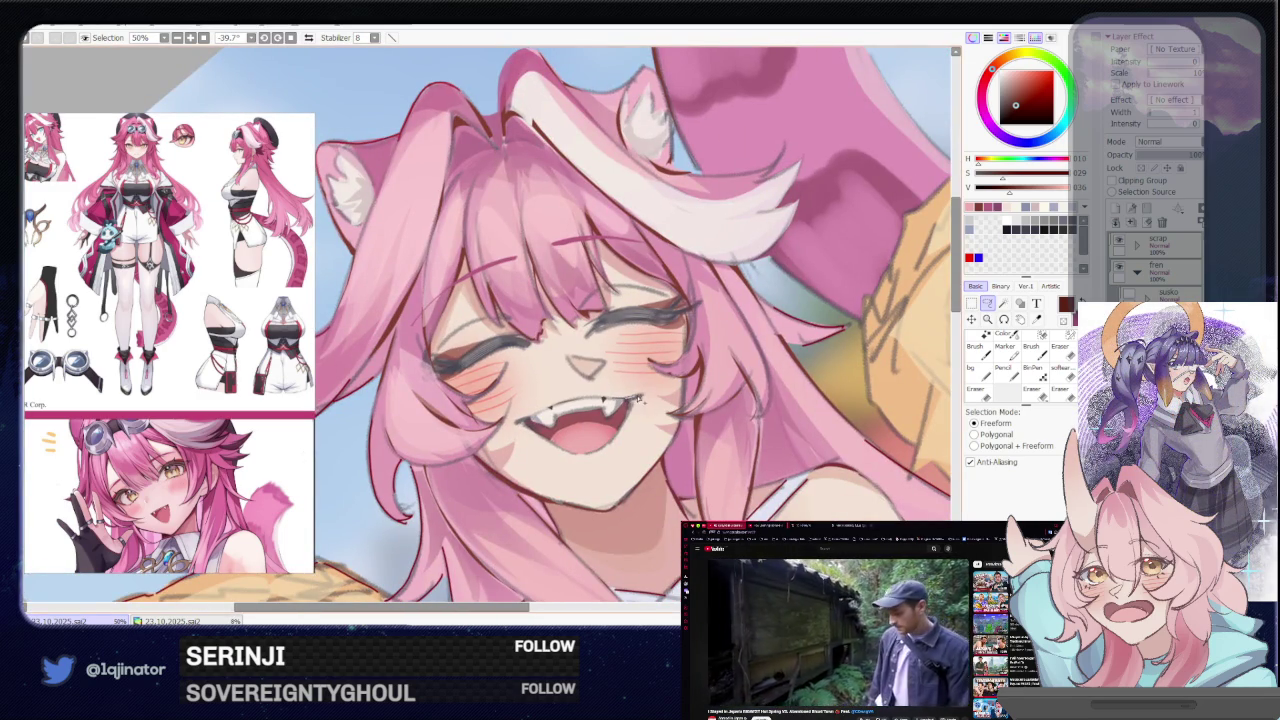
left_click_drag(630, 402, 542, 414)
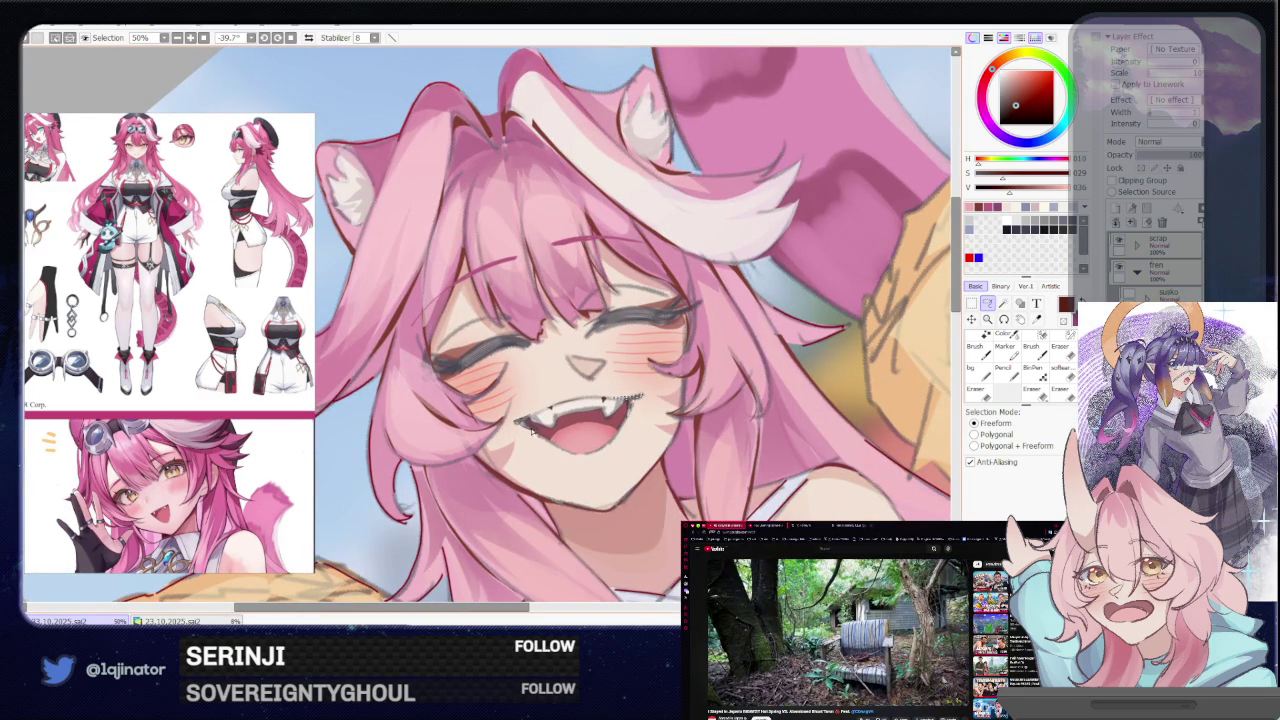
left_click_drag(522, 421, 525, 424)
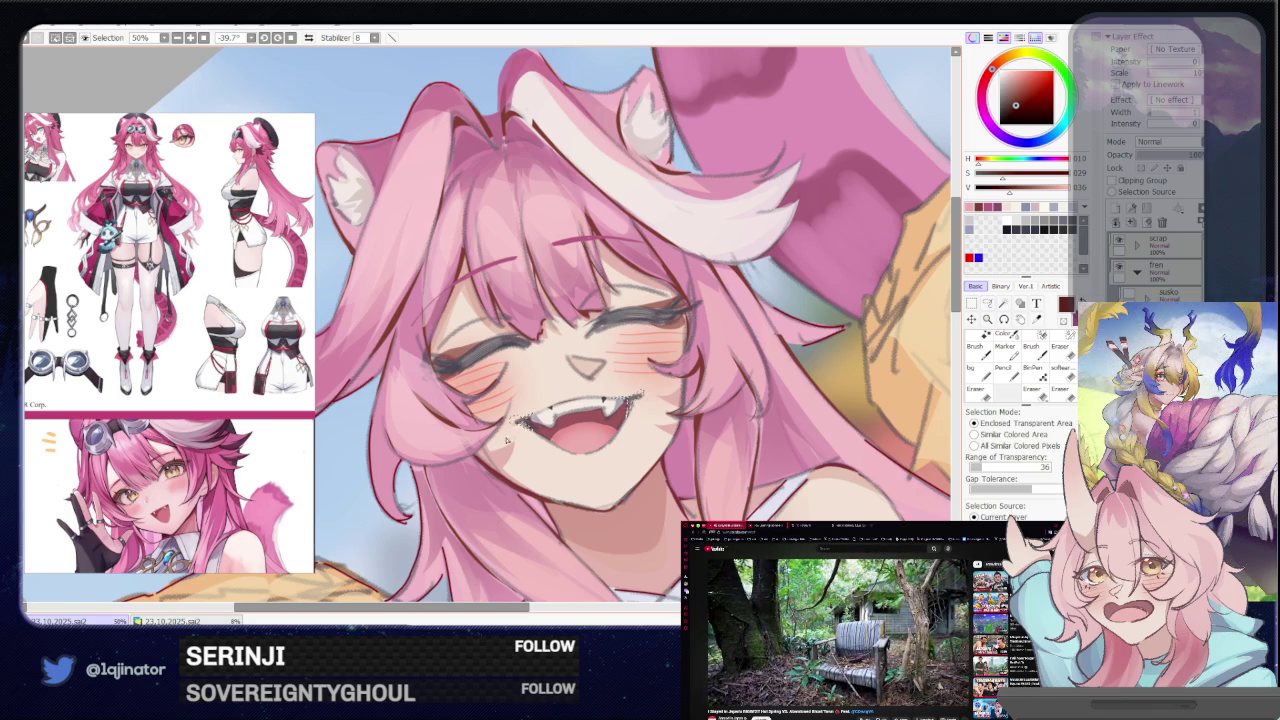
scroll(858, 345, "down", 5)
scroll(606, 427, "up", 5)
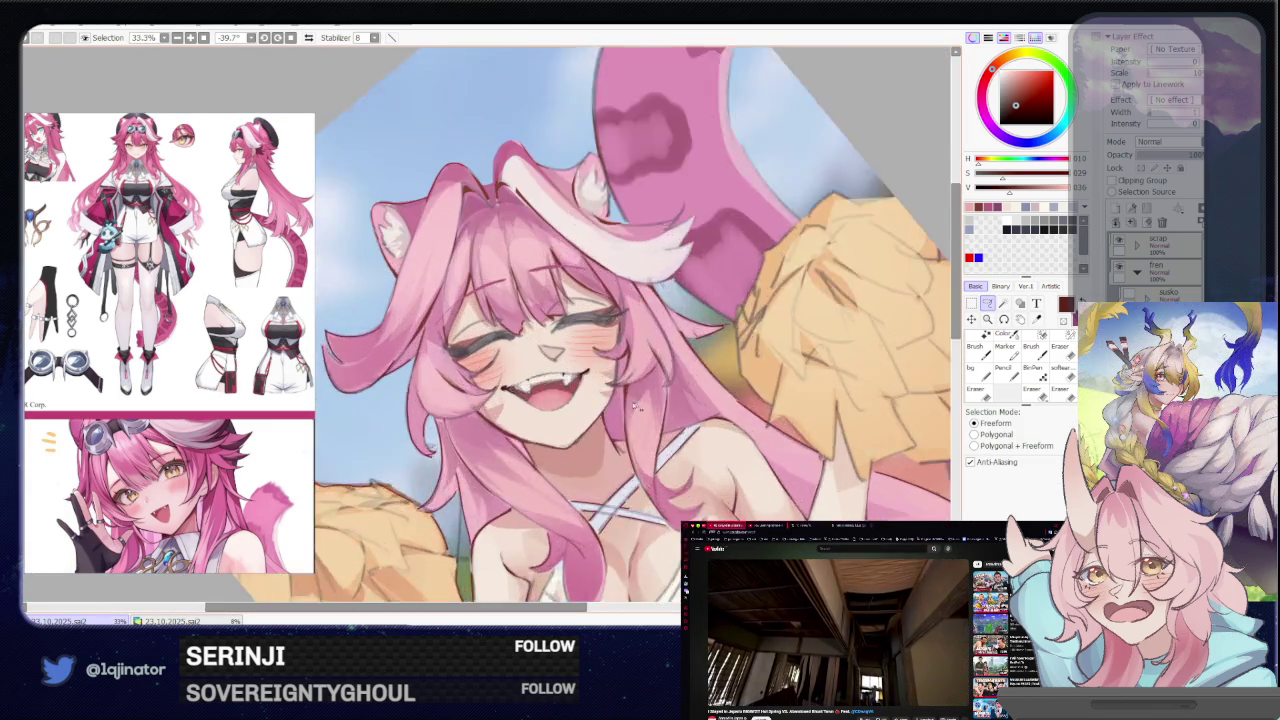
Return to the Brush and rotate the canvas back and forth to check the face
left_click_drag(678, 418, 420, 443)
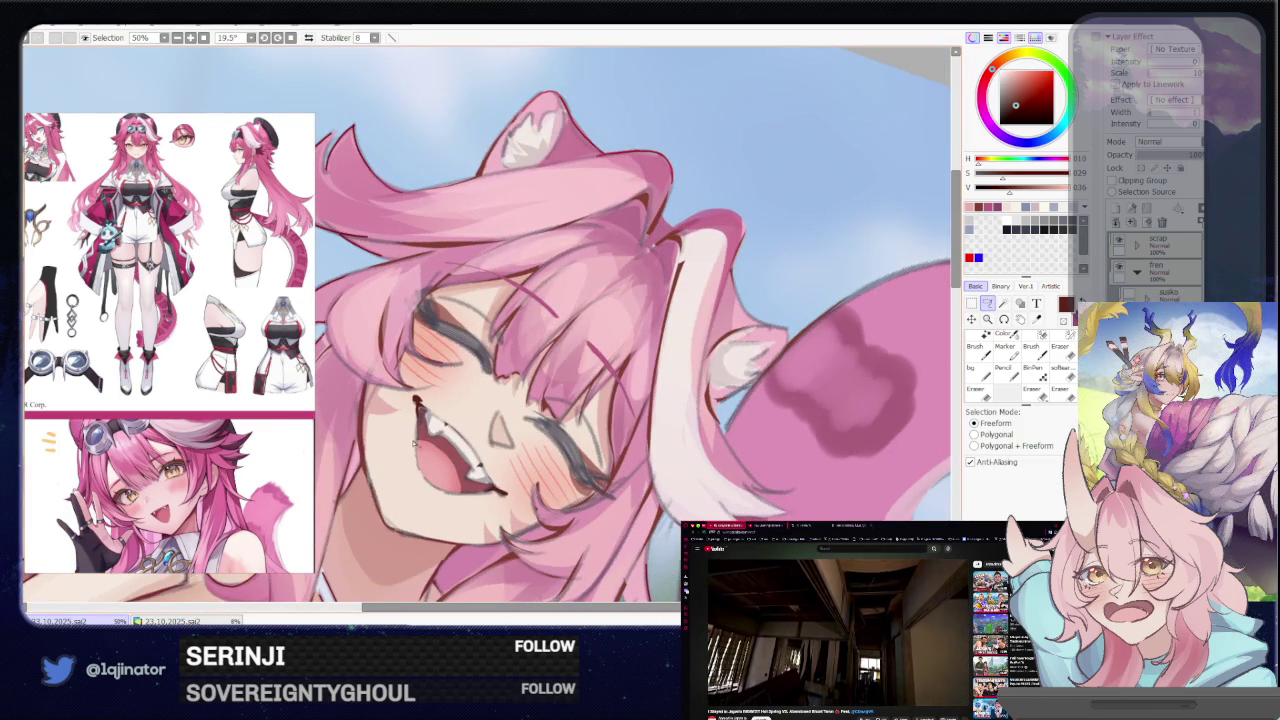
key("b")
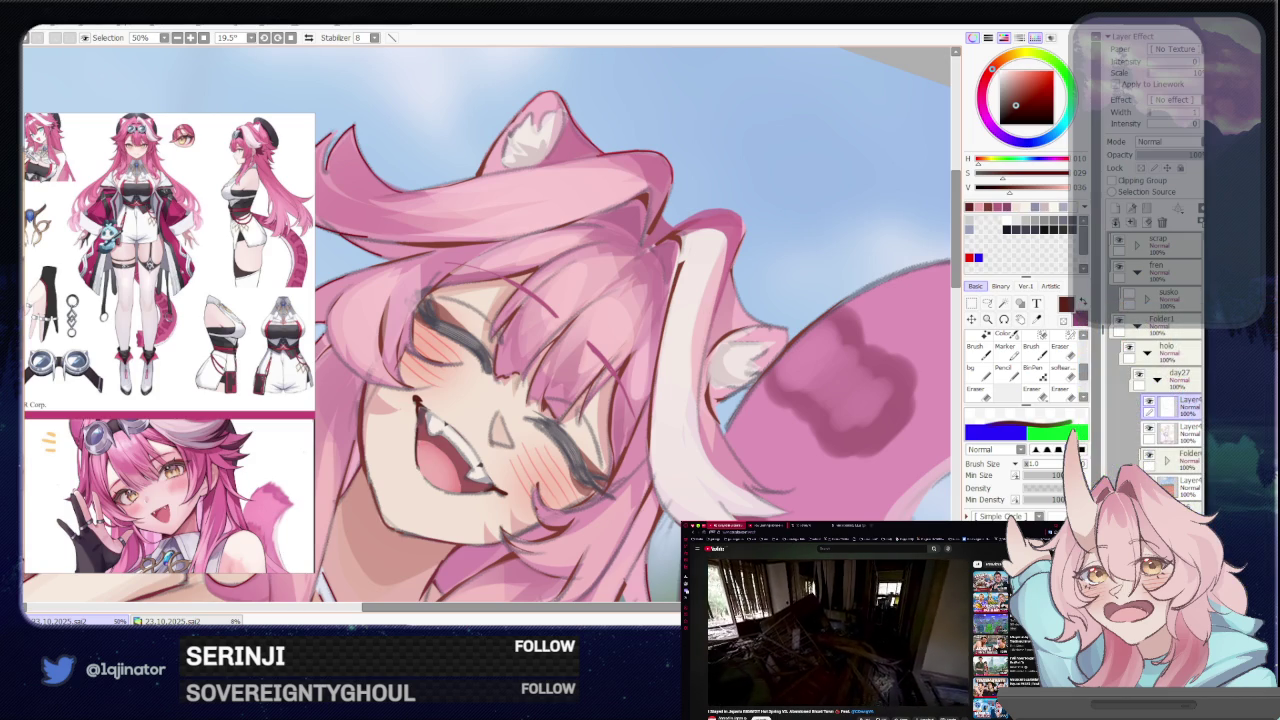
left_click_drag(434, 487, 386, 400)
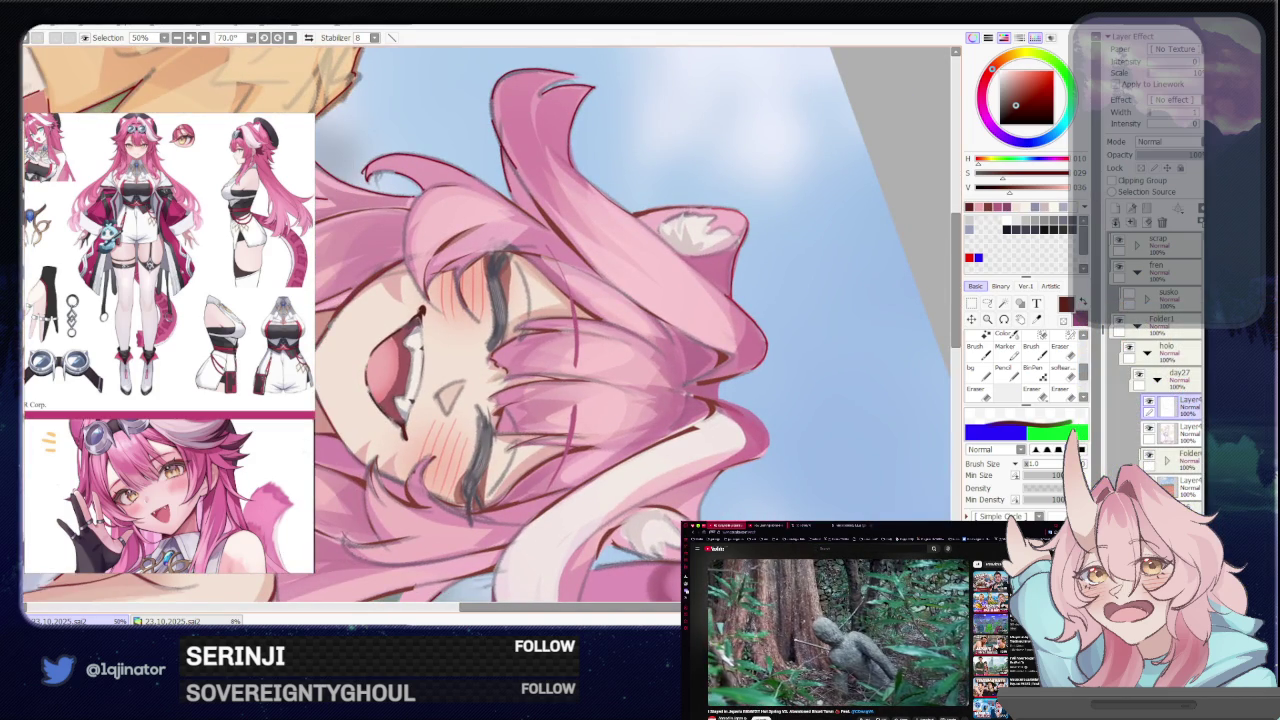
left_click_drag(404, 503, 548, 463)
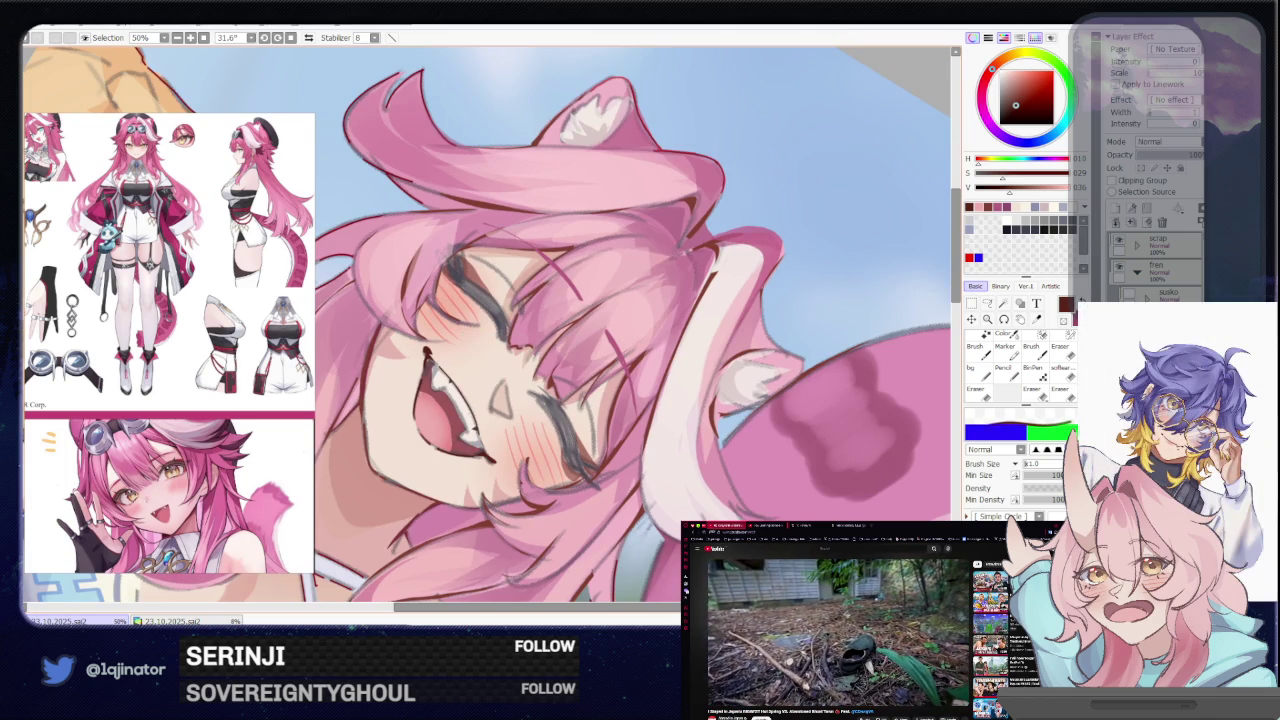
scroll(489, 436, "down", 5)
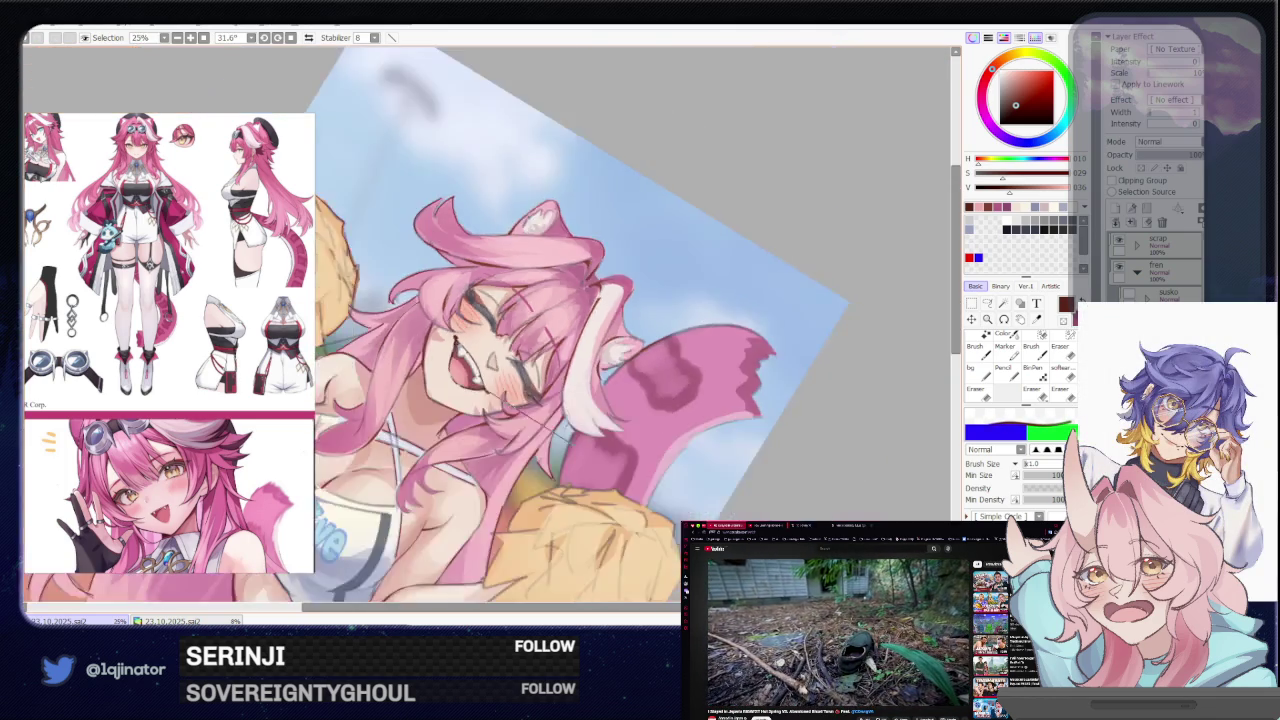
Lasso the pink hair edge left of the face after redoing the first attempt, then zoom out fully
left_click_drag(489, 436, 703, 422)
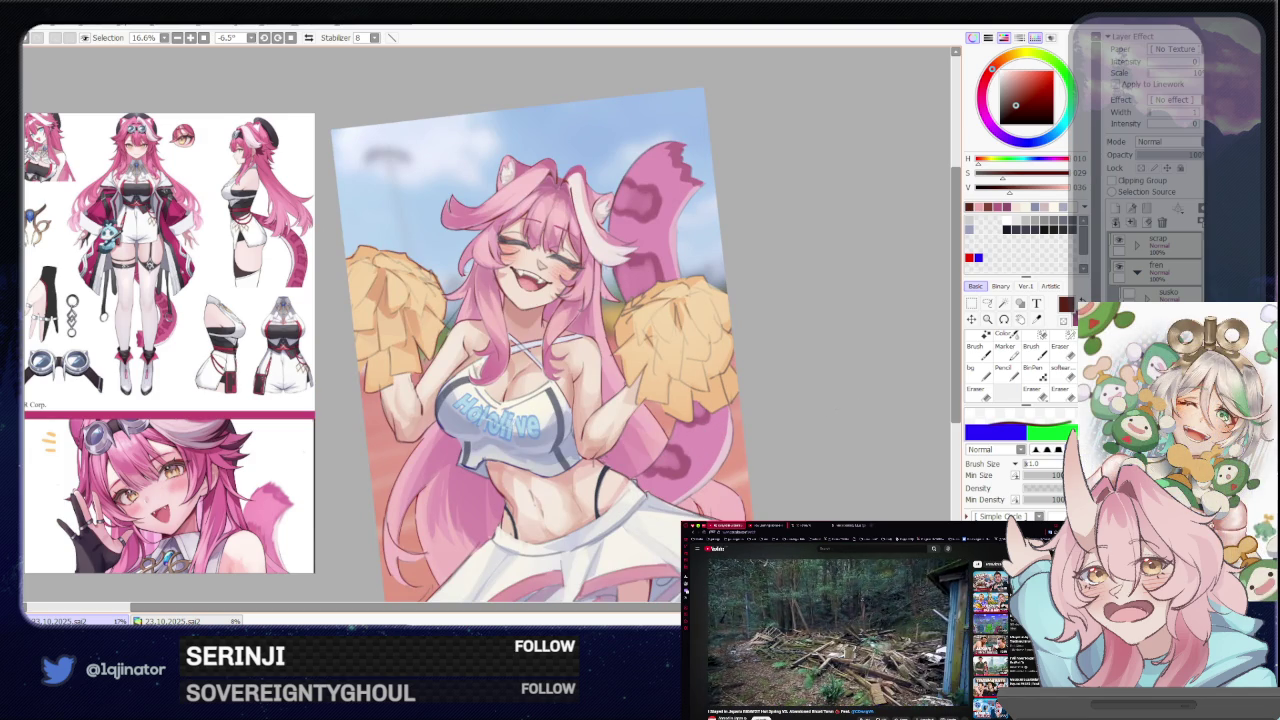
scroll(540, 330, "up", 4)
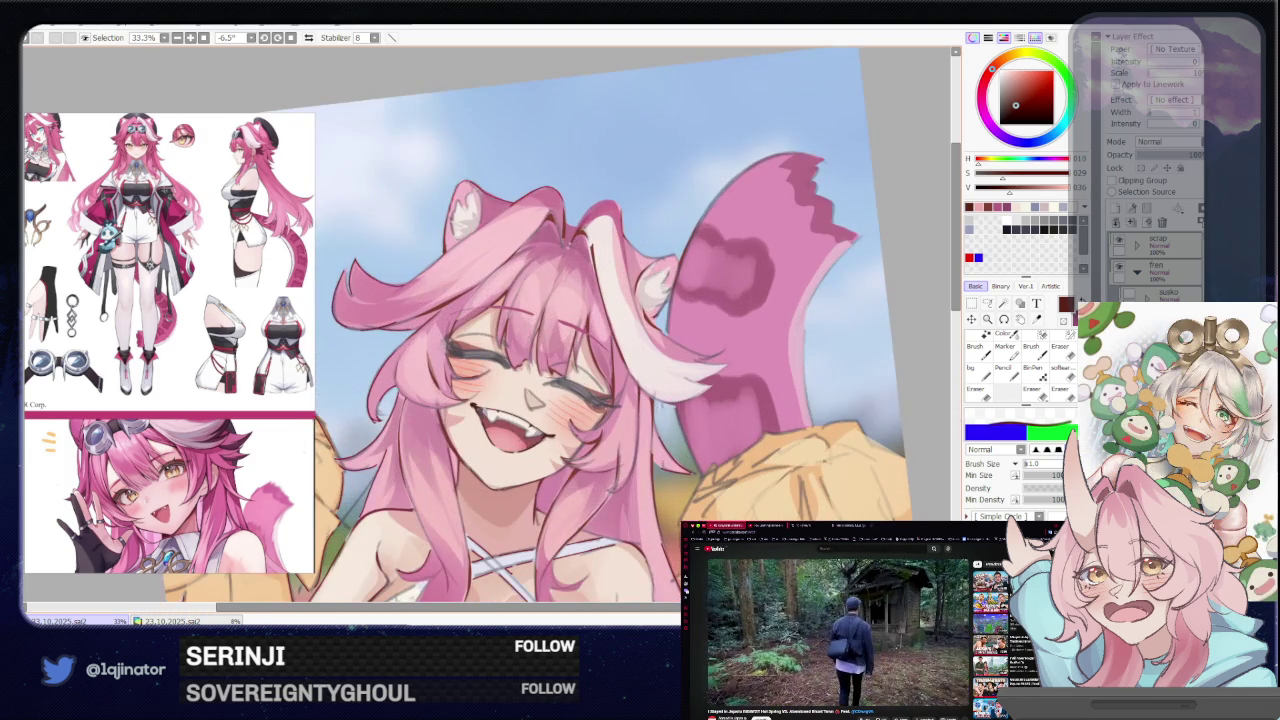
left_click(987, 303)
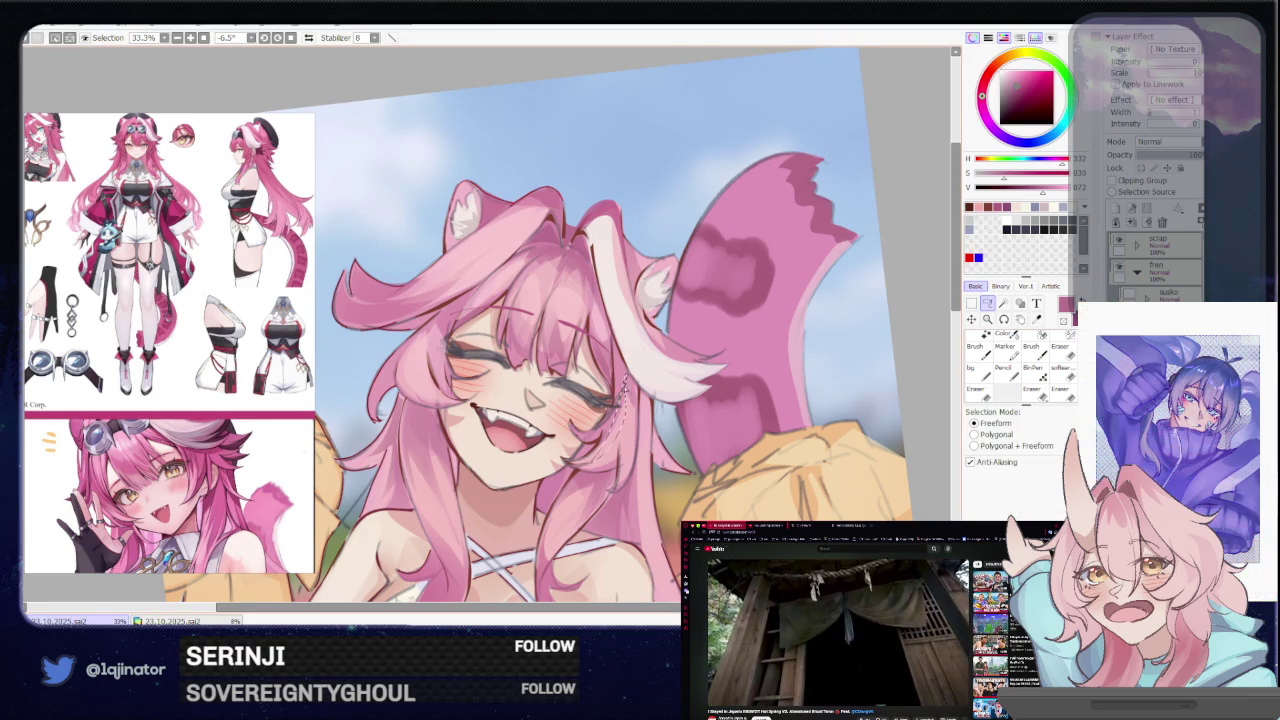
mouse_move(624, 398)
left_mouse_down()
mouse_move(618, 490)
mouse_move(632, 385)
left_mouse_up()
key("b")
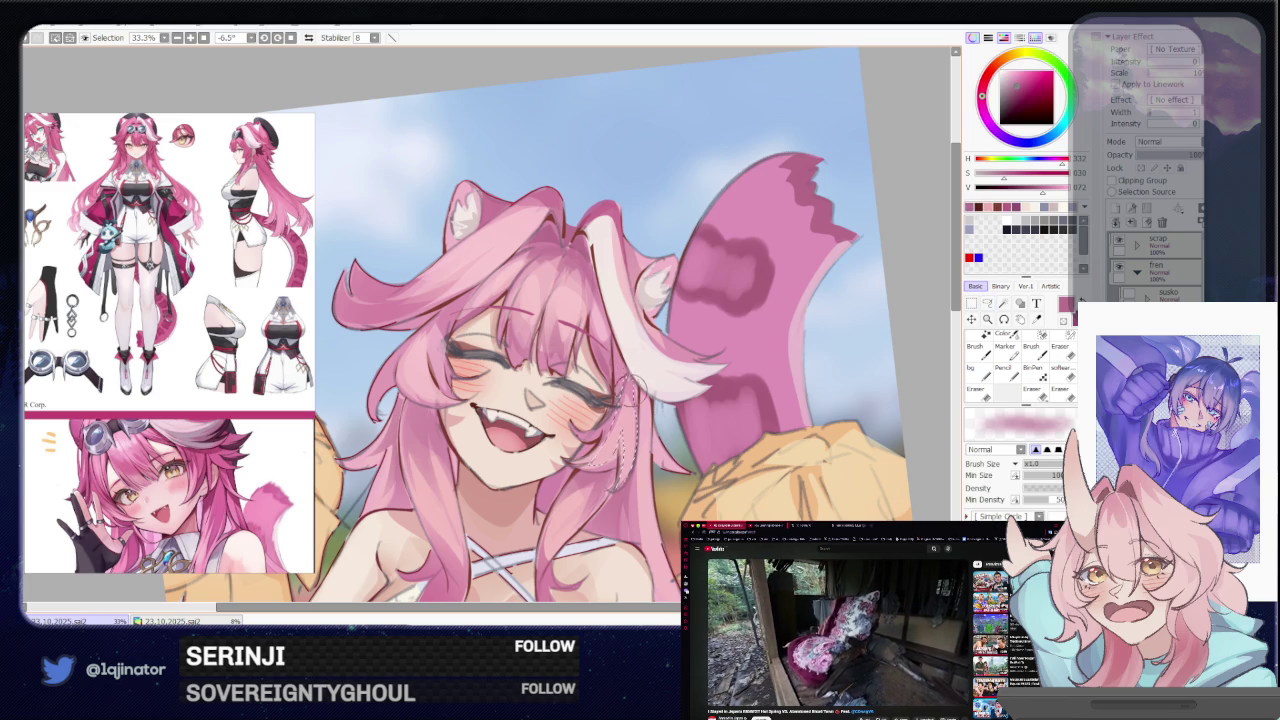
key("ctrl+d")
left_click(987, 303)
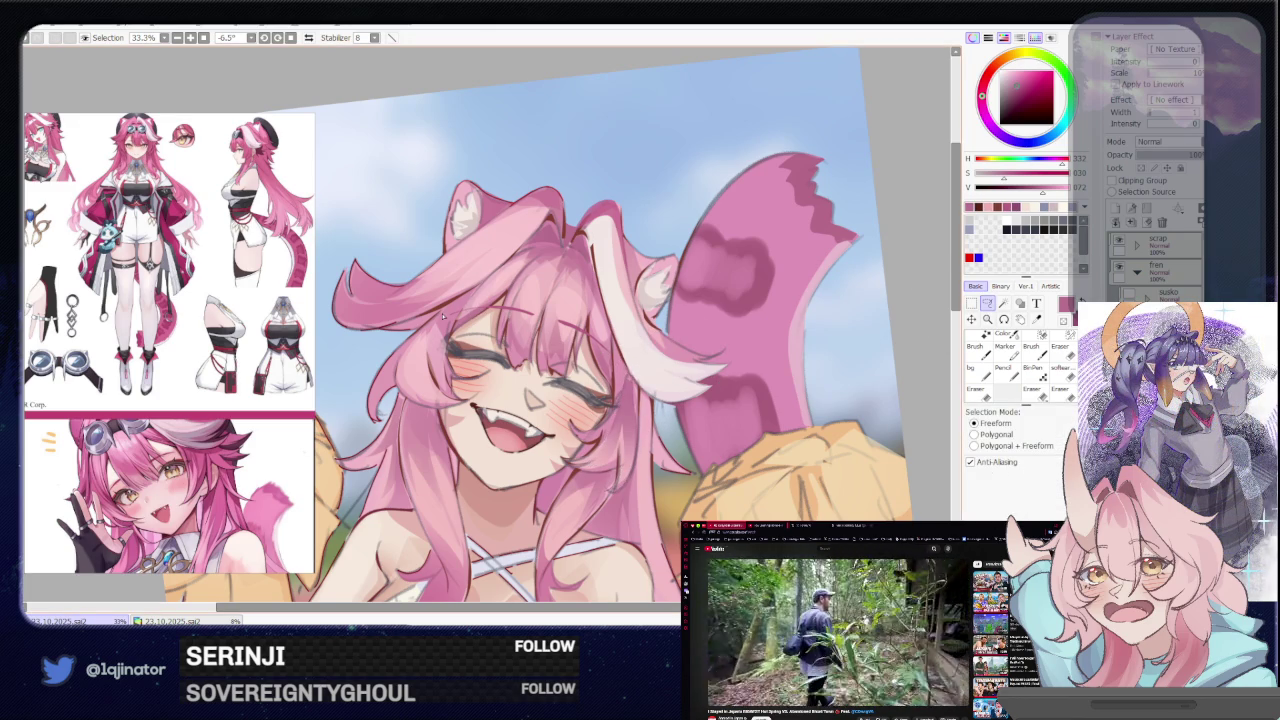
mouse_move(443, 320)
left_mouse_down()
mouse_move(424, 388)
mouse_move(437, 370)
left_mouse_up()
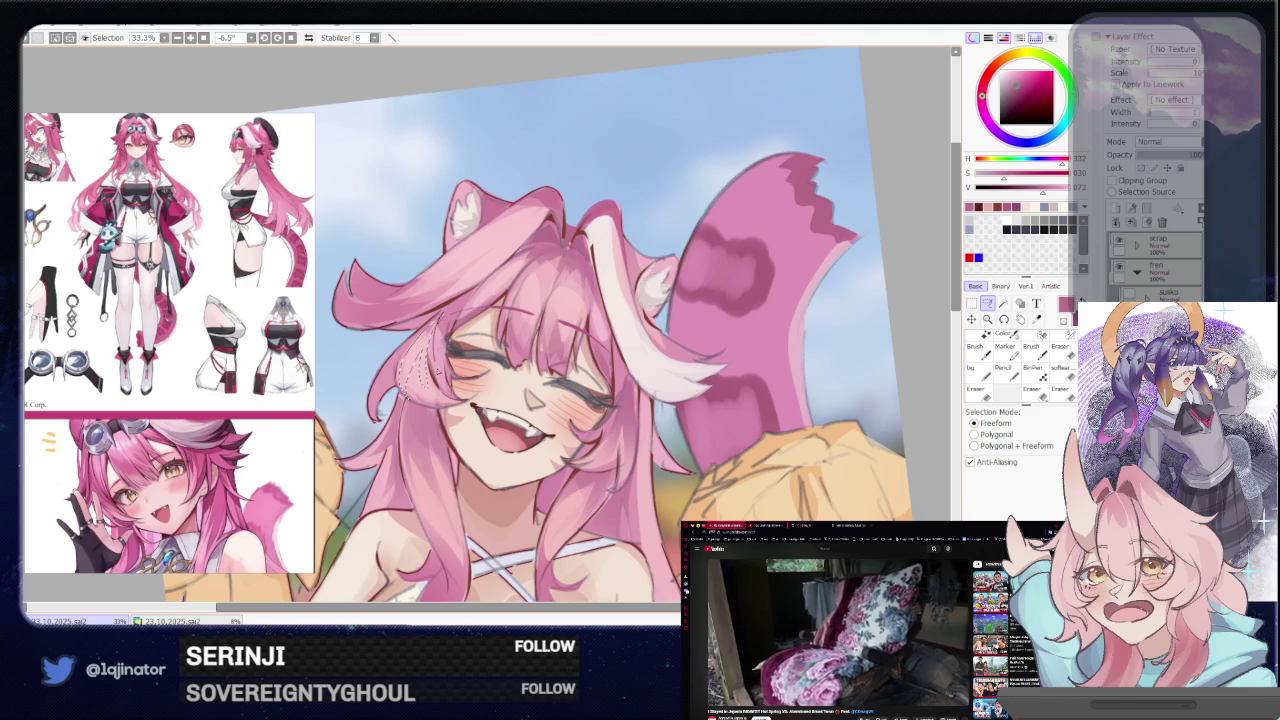
key("minus")
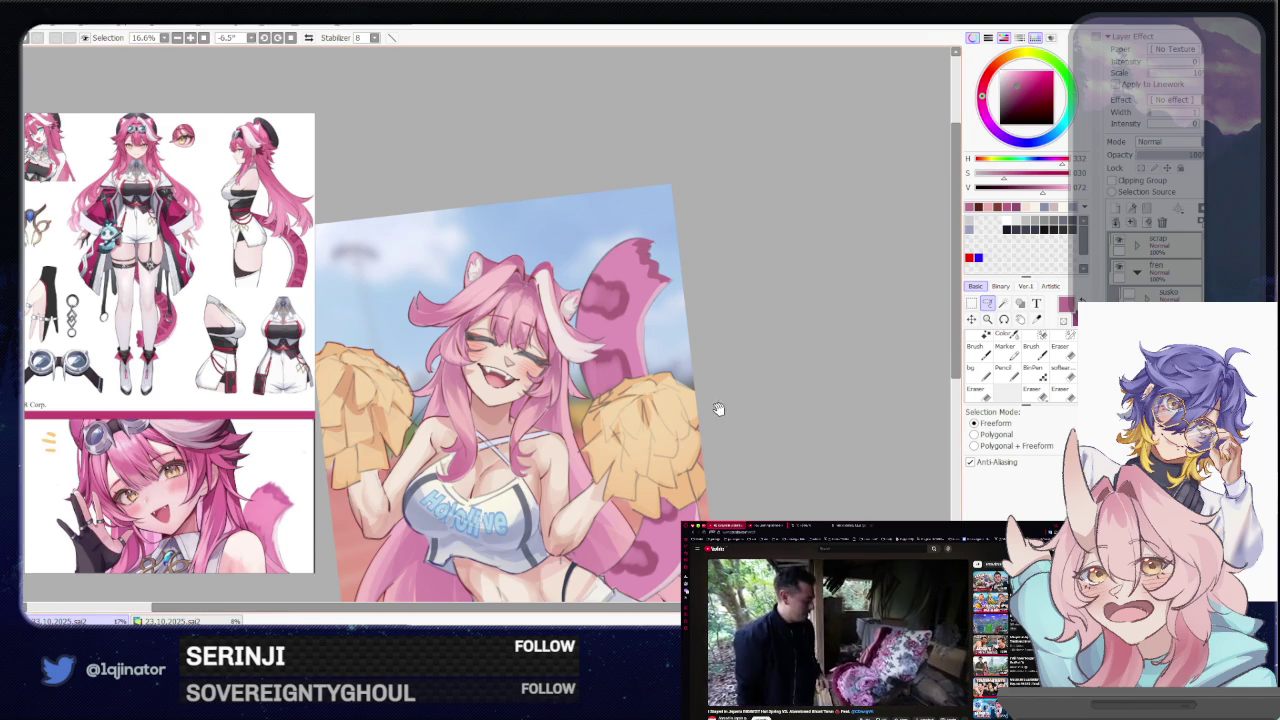
Straighten the tilted artwork and pick a paint colour with the Brush active
scroll(718, 420, "down", 1)
scroll(712, 438, "down", 1)
mouse_move(693, 442)
left_mouse_down()
mouse_move(697, 420)
mouse_move(686, 452)
left_mouse_up()
scroll(682, 444, "up", 1)
scroll(682, 444, "up", 1)
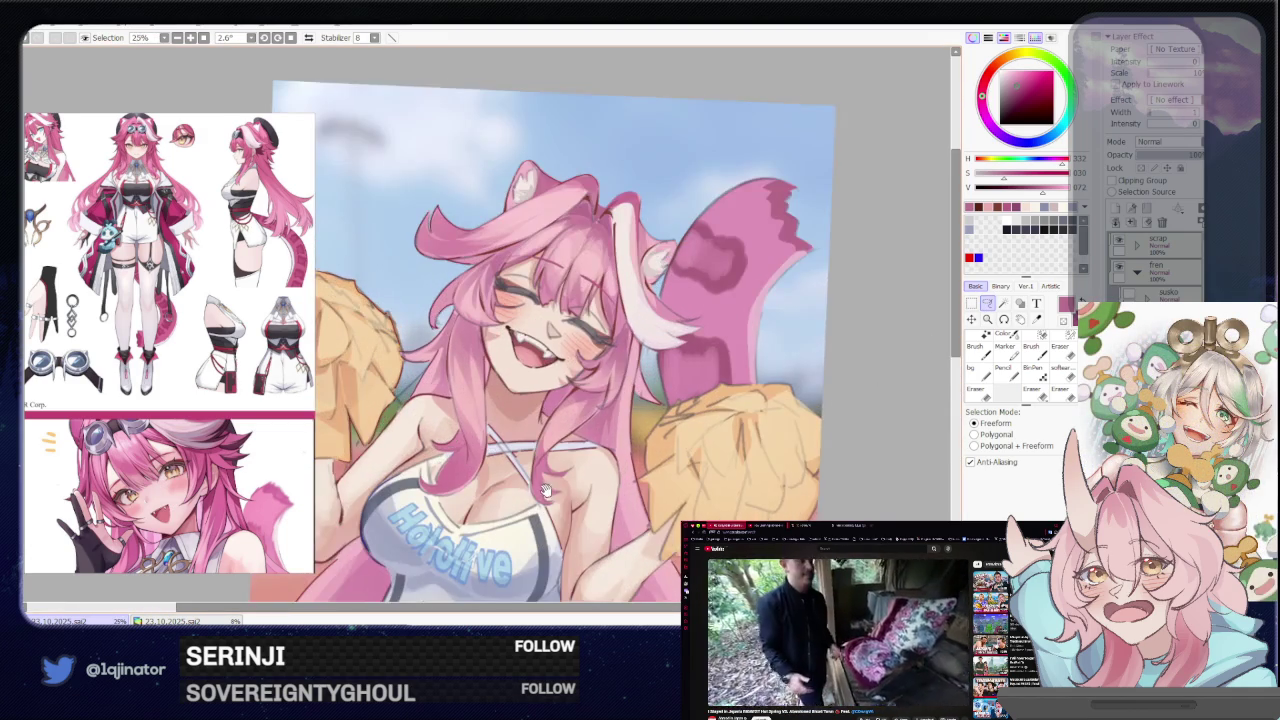
scroll(682, 444, "up", 1)
left_click(599, 454, "alt")
key("b")
Eyedrop a slightly different dark red from the blush and reframe the whole upright illustration
scroll(524, 367, "up", 1)
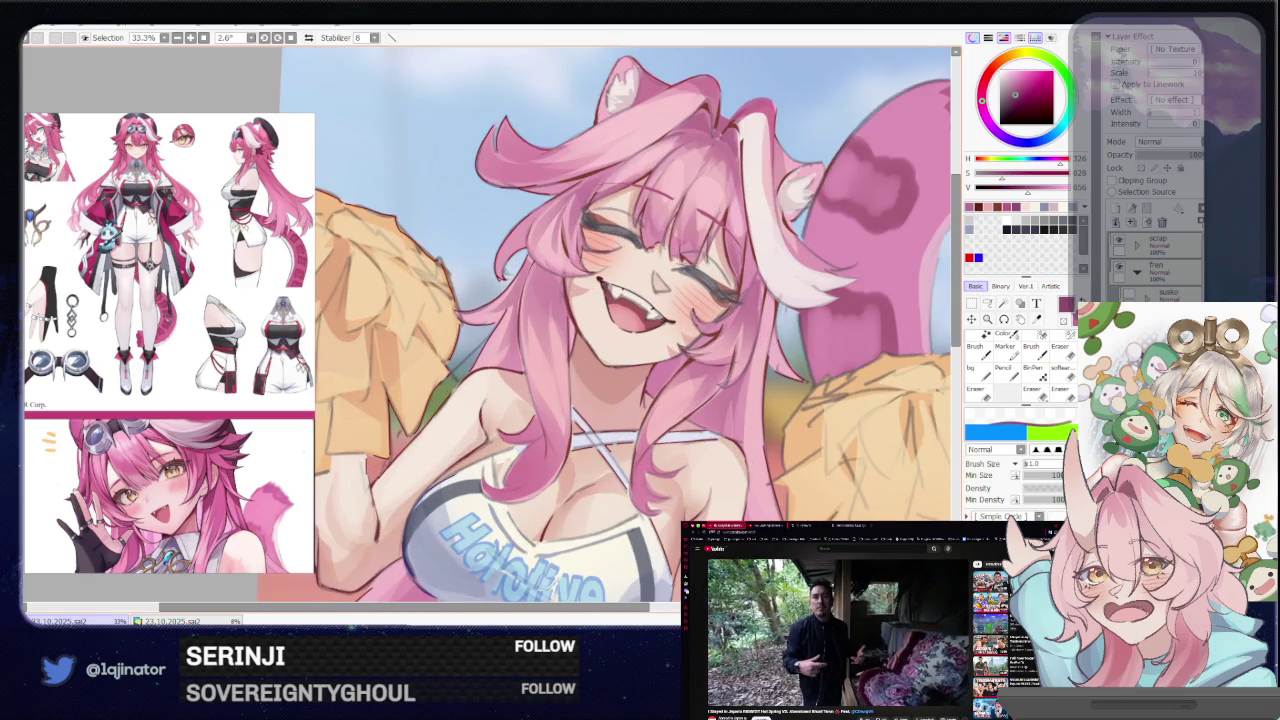
left_click(524, 367, "alt")
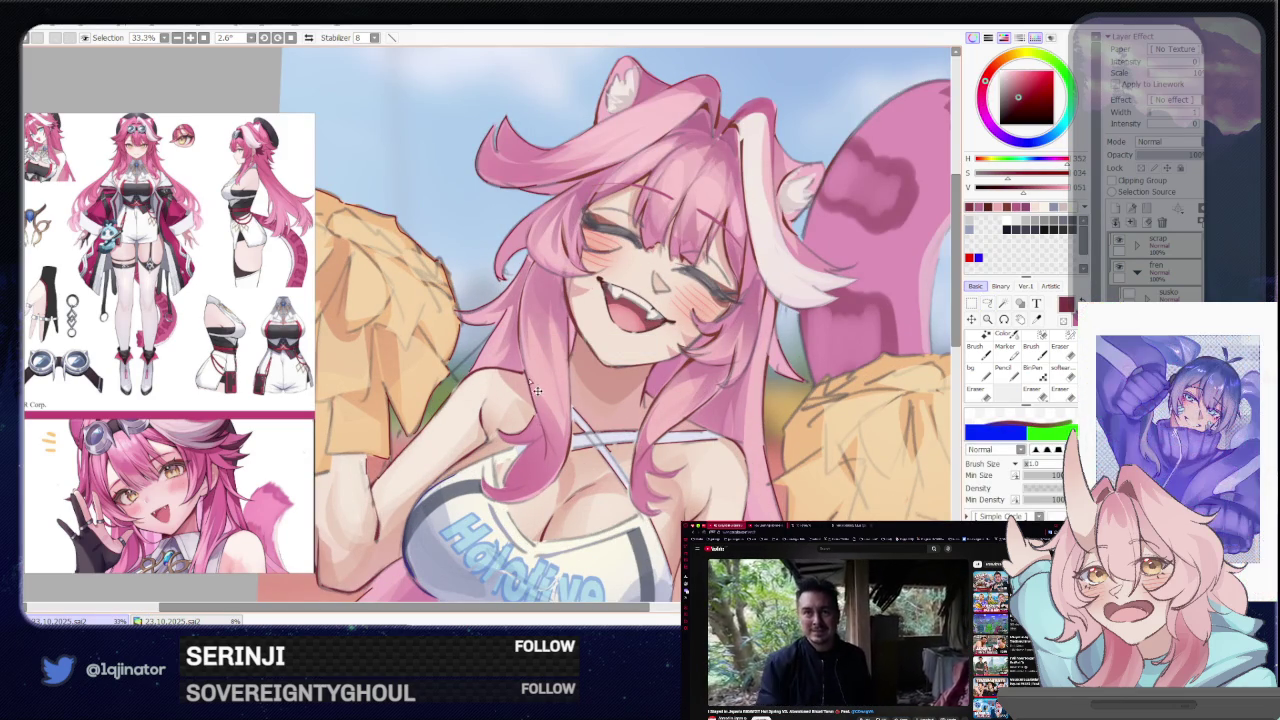
scroll(845, 453, "down", 1)
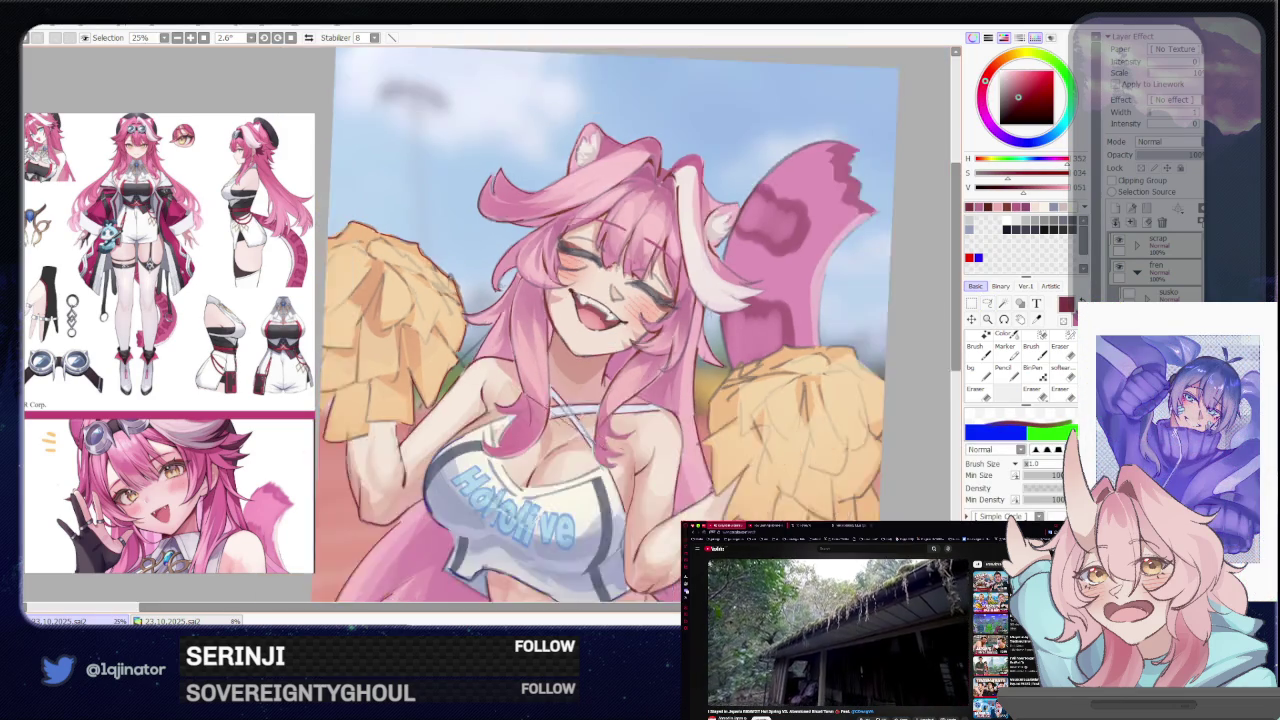
scroll(845, 453, "down", 1)
left_click_drag(827, 453, 845, 453)
scroll(845, 453, "up", 1)
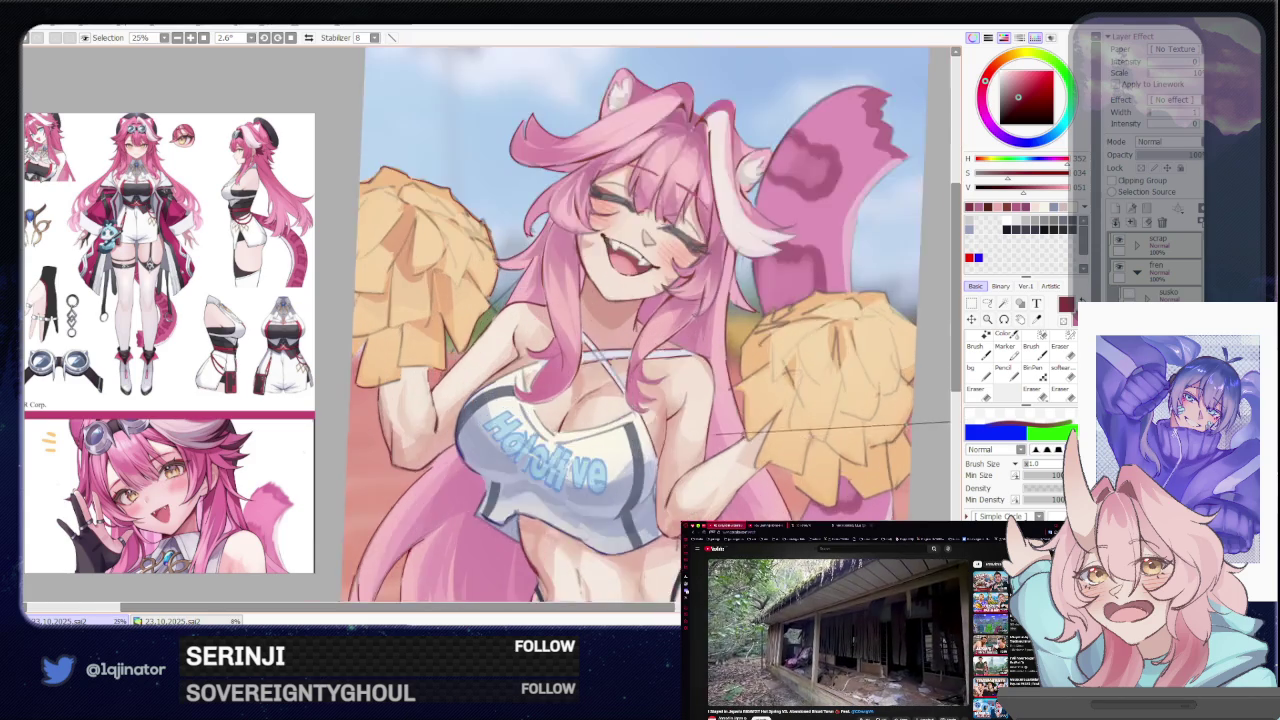
scroll(845, 453, "up", 1)
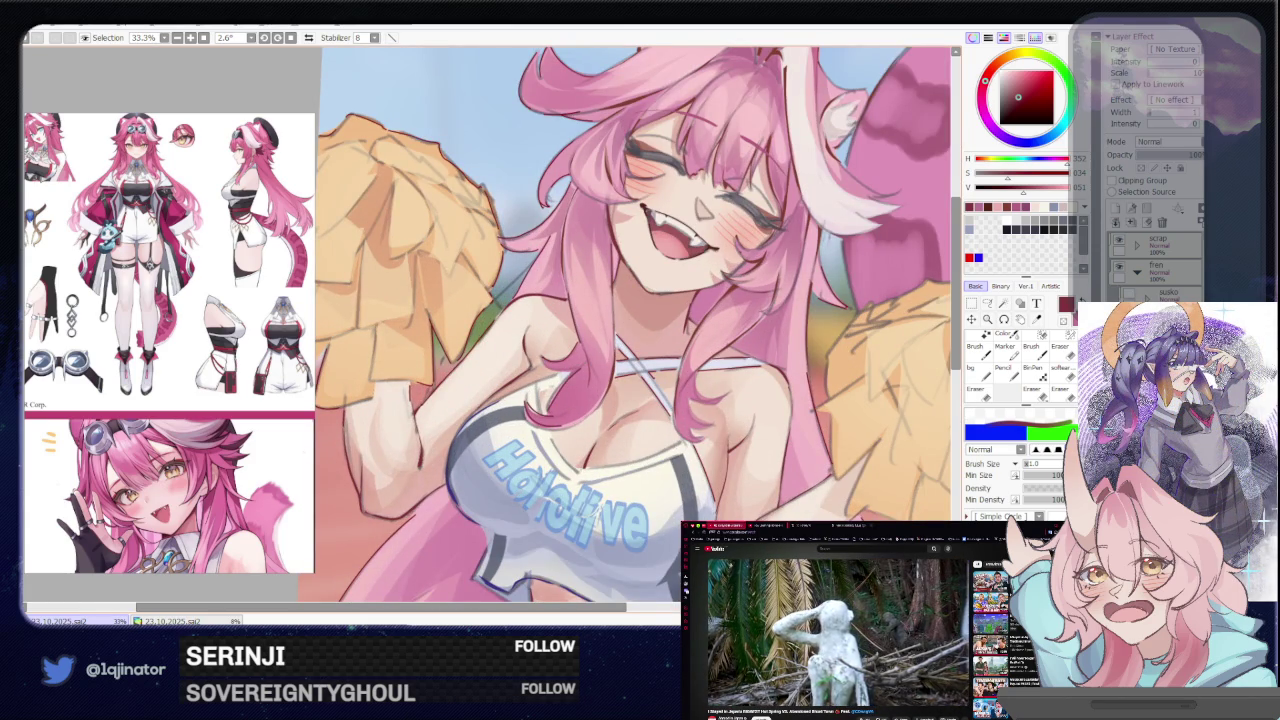
left_click_drag(751, 402, 661, 428)
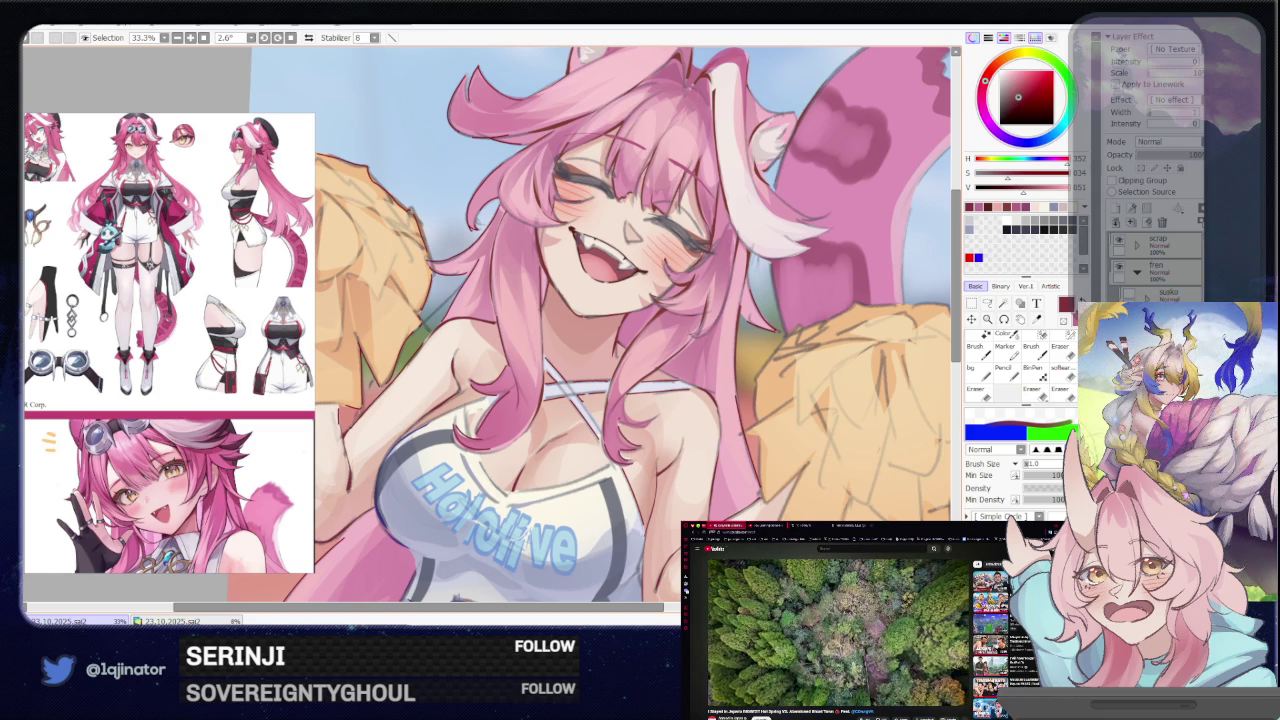
scroll(590, 325, "down", 2)
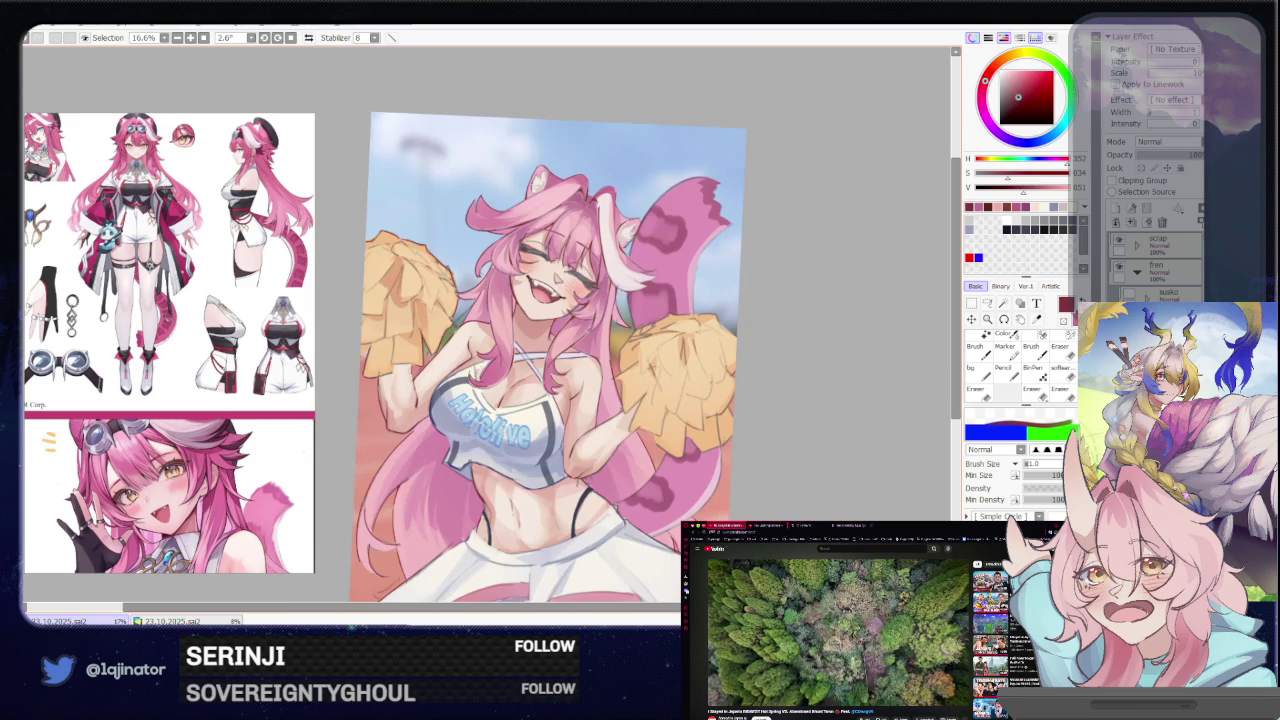
Pan and zoom to 25% so the white skirt and bare midriff fill the view
scroll(806, 420, "down", 3)
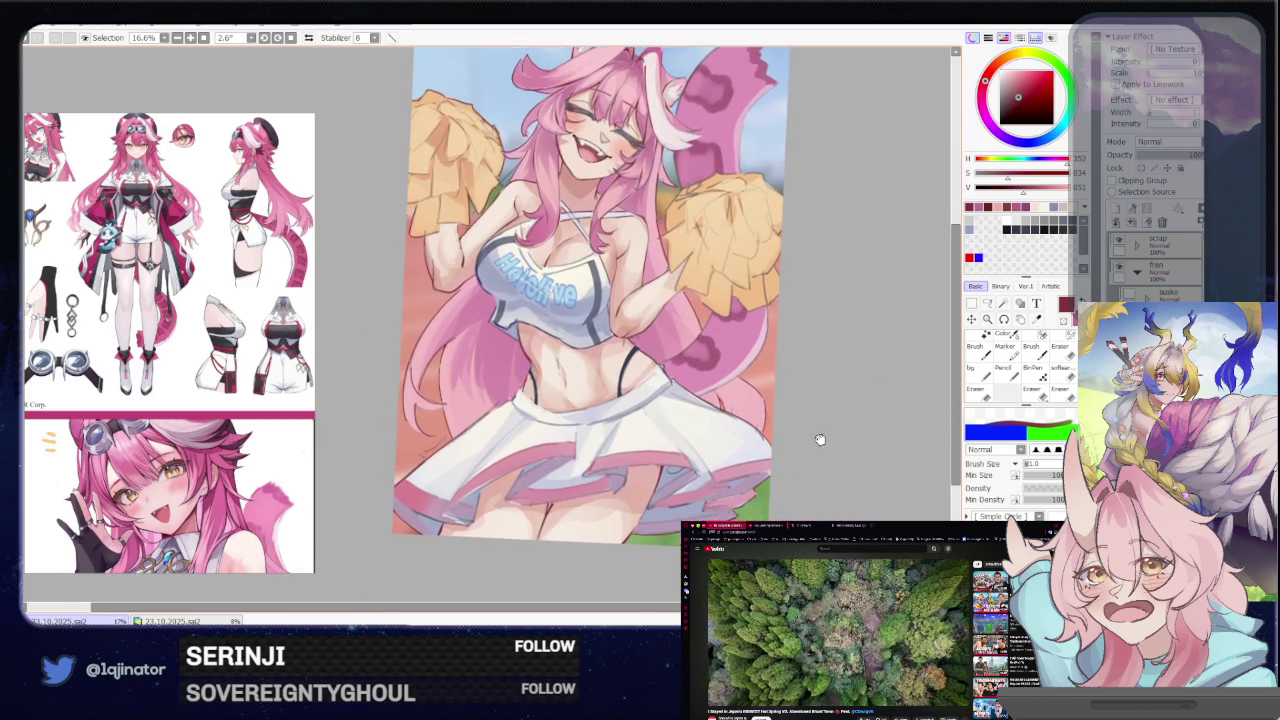
left_click_drag(825, 433, 821, 449)
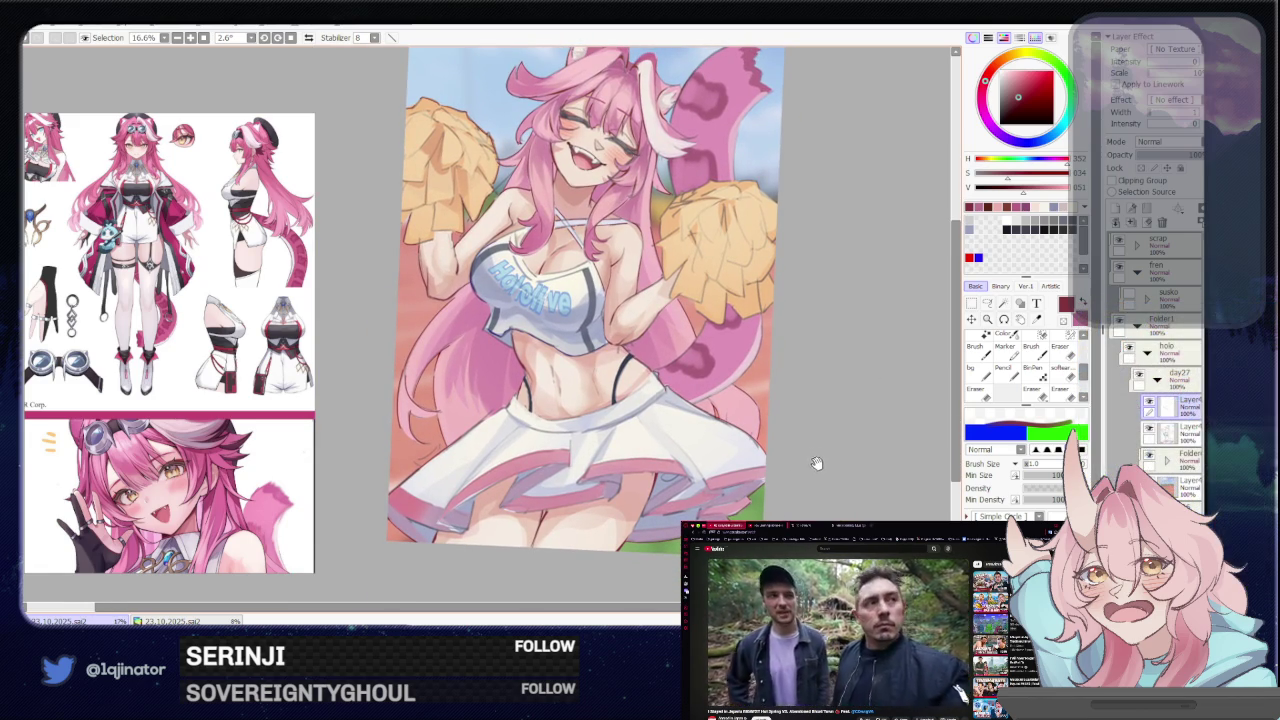
left_click_drag(816, 461, 816, 481)
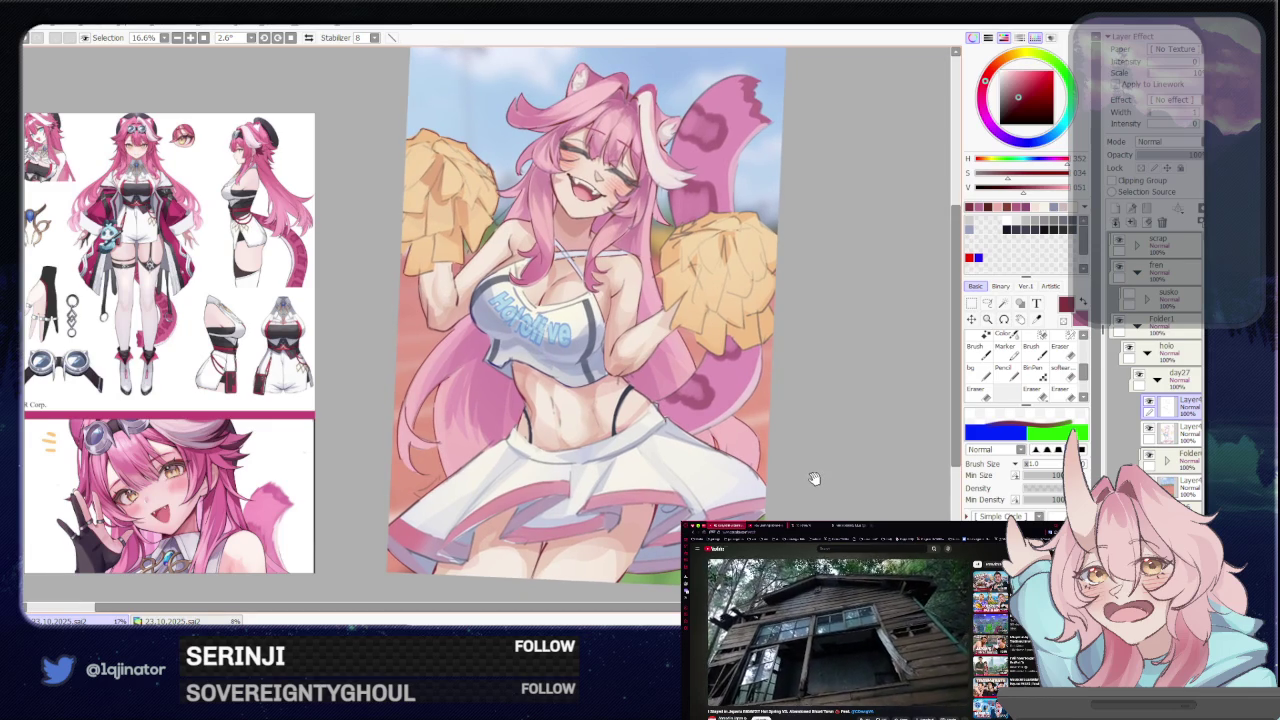
left_click_drag(812, 480, 818, 448)
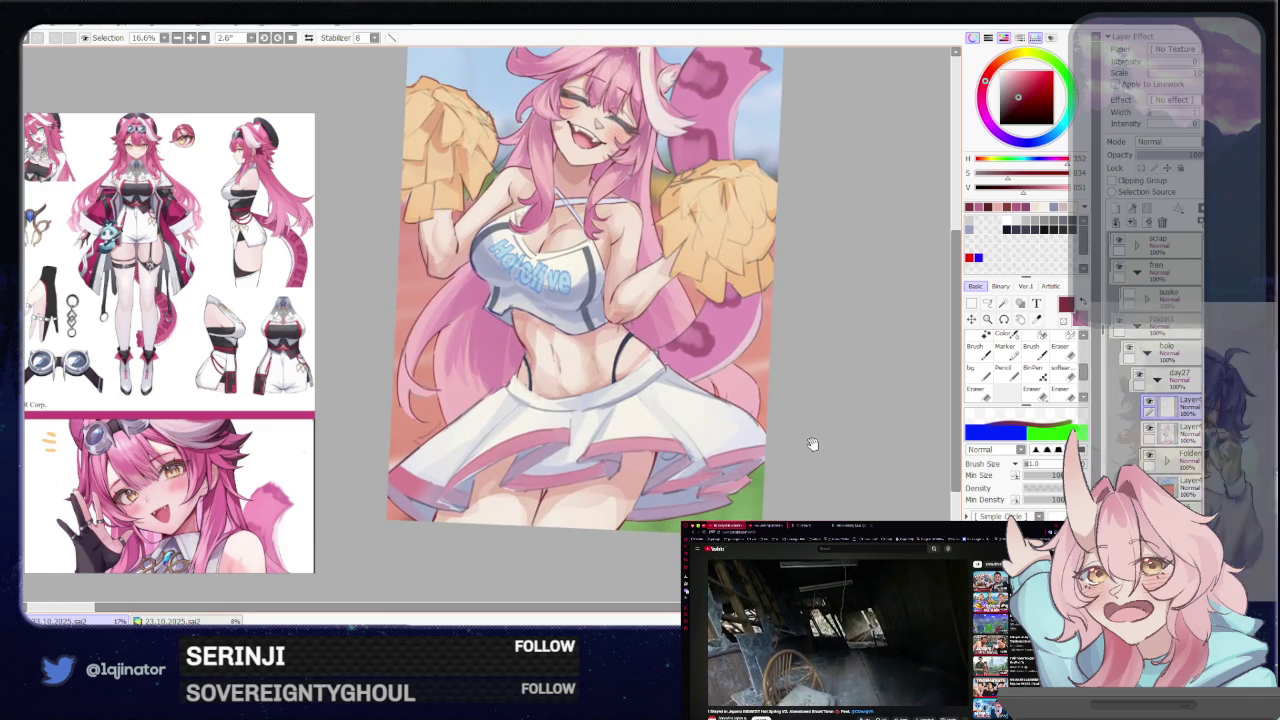
scroll(851, 391, "up", 1)
scroll(855, 392, "up", 1)
left_click_drag(667, 486, 632, 448)
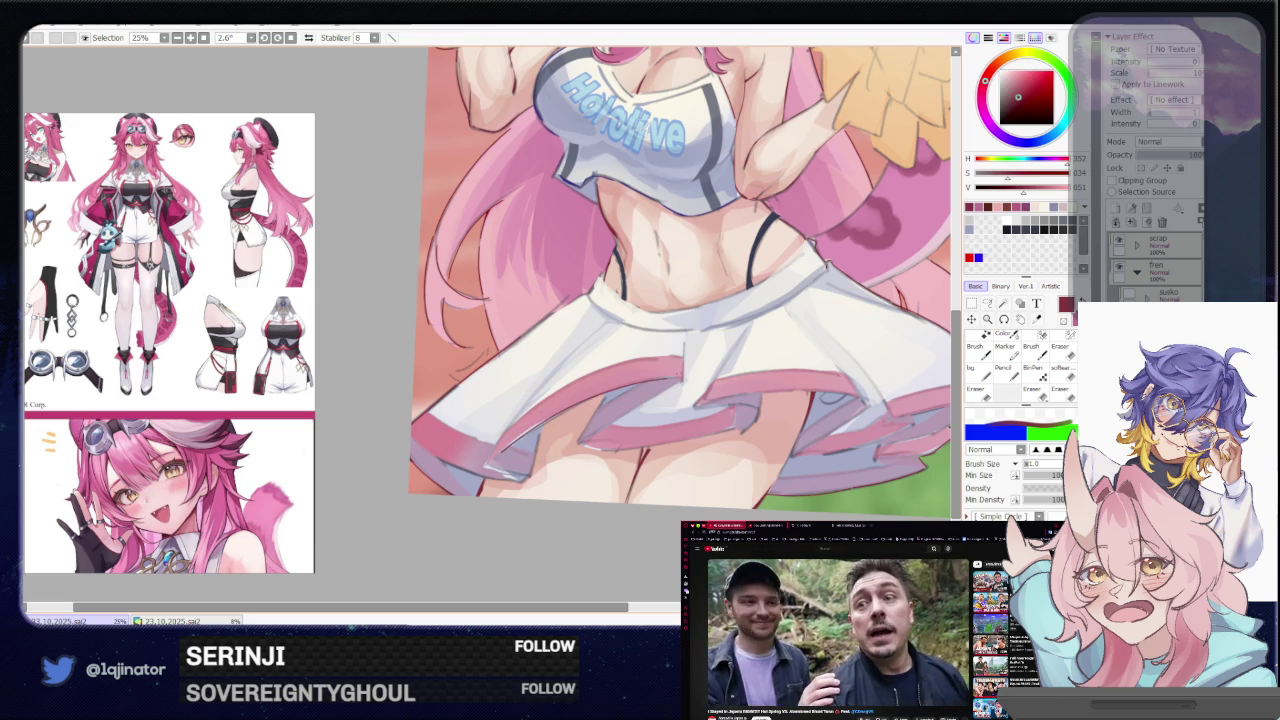
Paint faint diagonal fold strokes across the white skirt, undoing and redrawing the bad ones
key("ctrl+z")
left_click_drag(495, 460, 664, 378)
key("ctrl+z")
left_click_drag(496, 458, 652, 381)
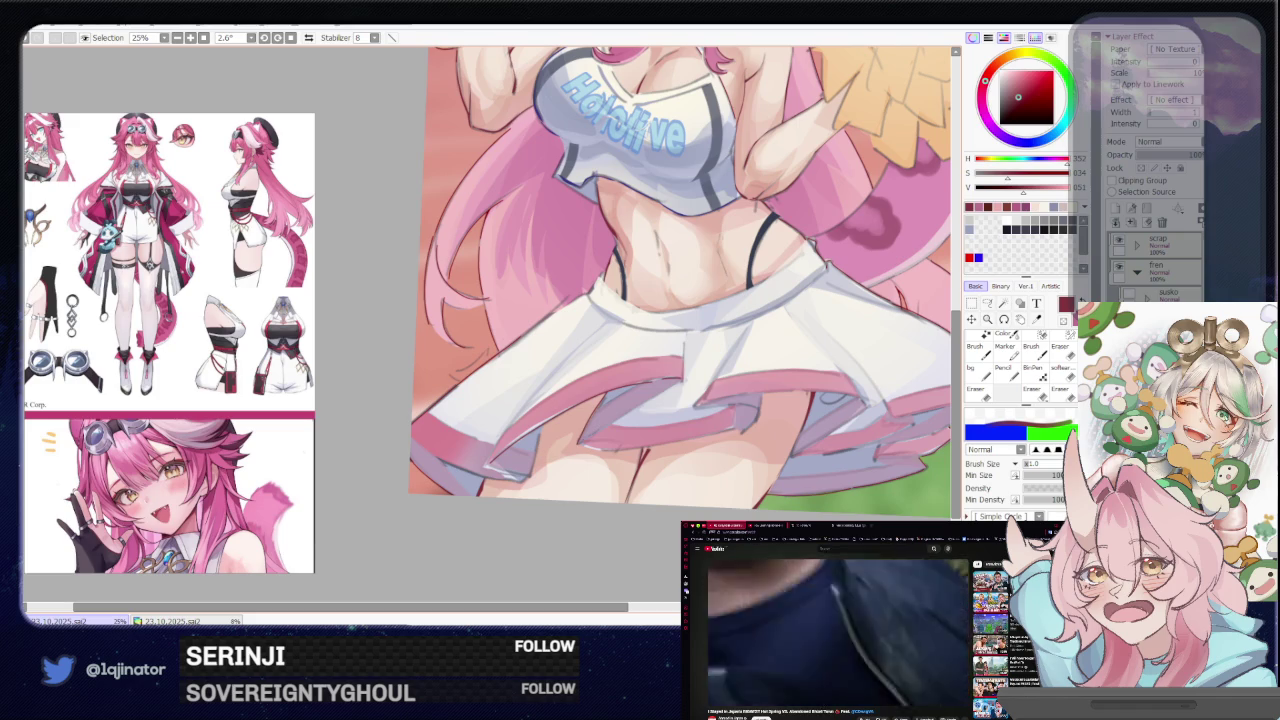
left_click_drag(584, 440, 684, 382)
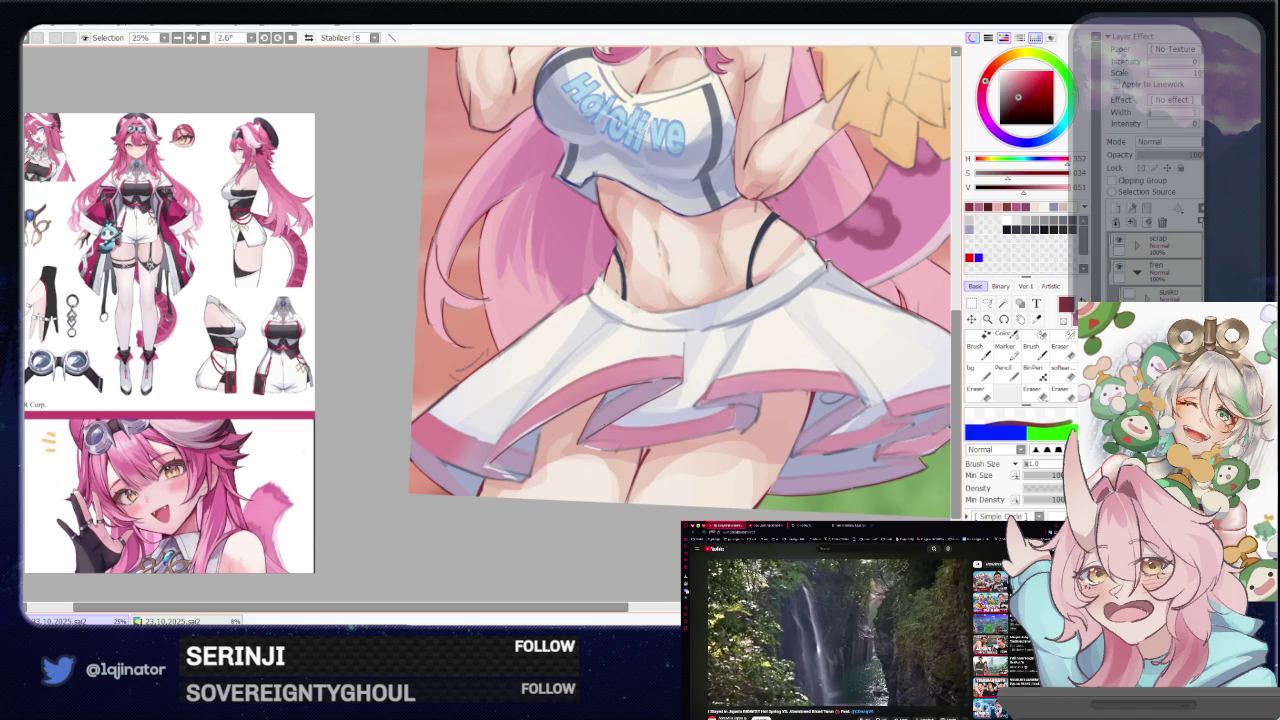
left_click_drag(586, 452, 654, 442)
key("ctrl+z")
left_click_drag(578, 452, 738, 426)
key("ctrl+z")
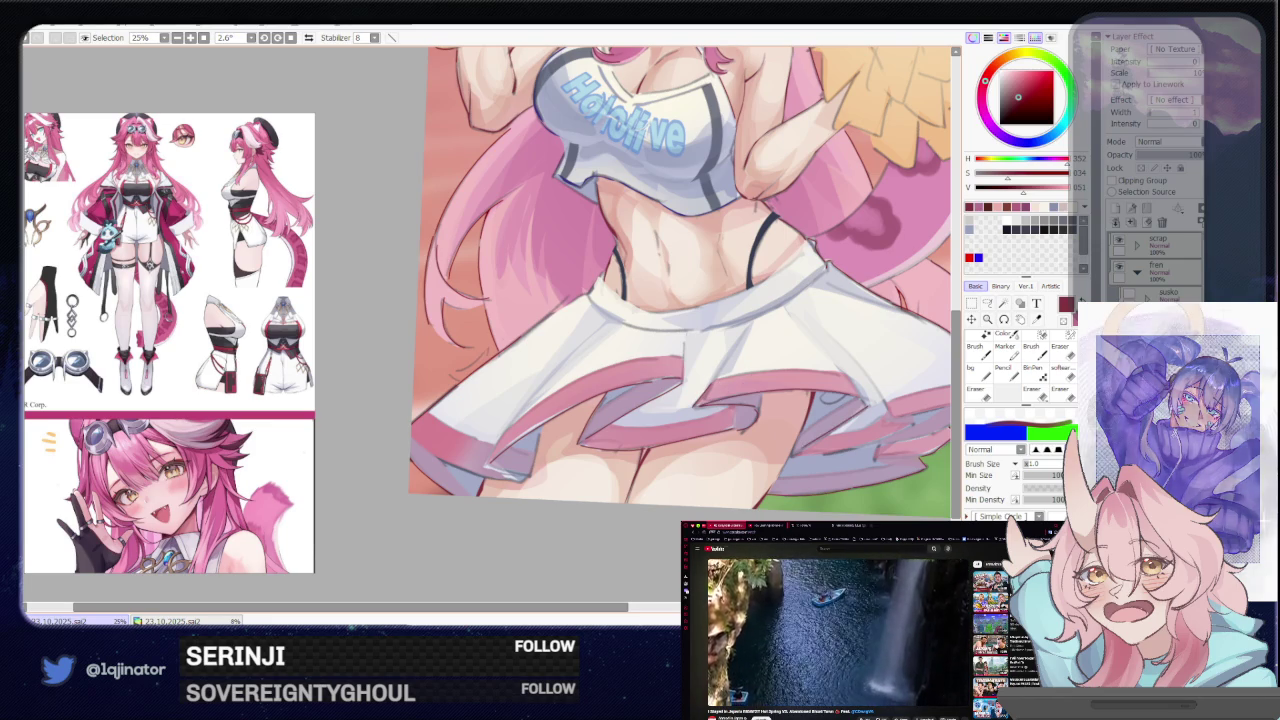
Pan across the skirt, then zoom out to see the whole cheerleader with more sky
left_click_drag(856, 437, 748, 455)
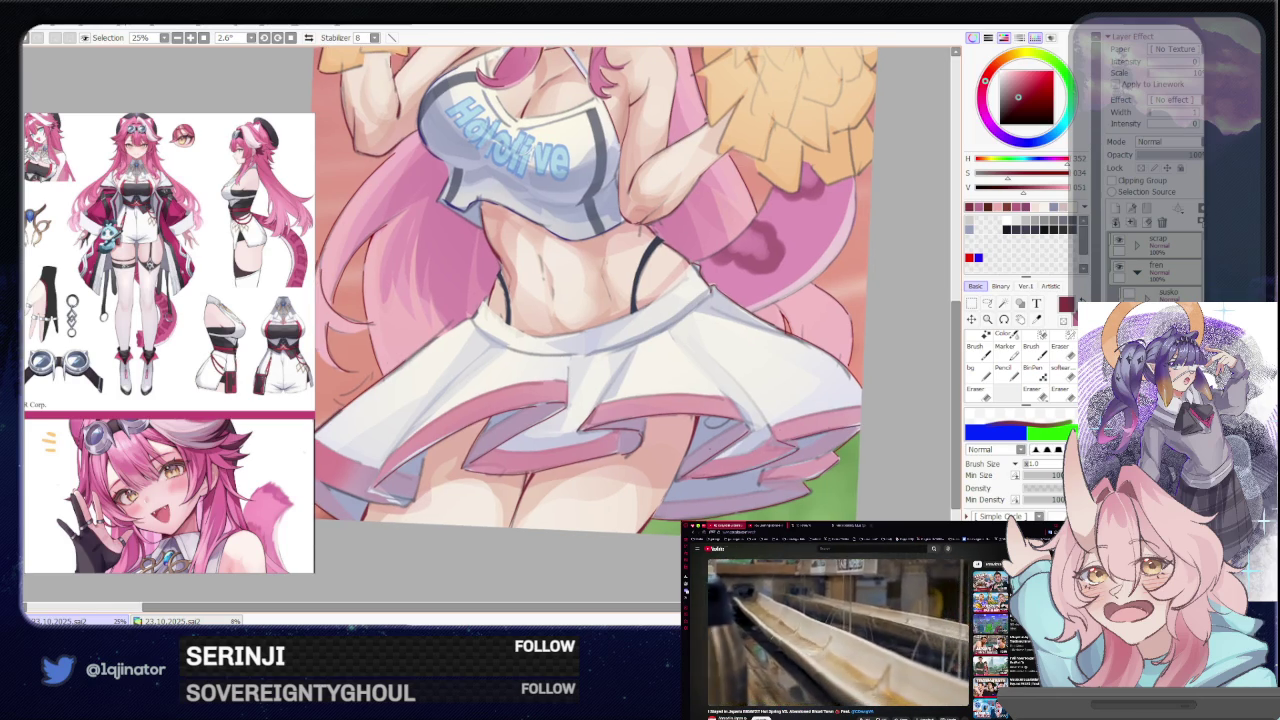
left_click_drag(462, 476, 607, 461)
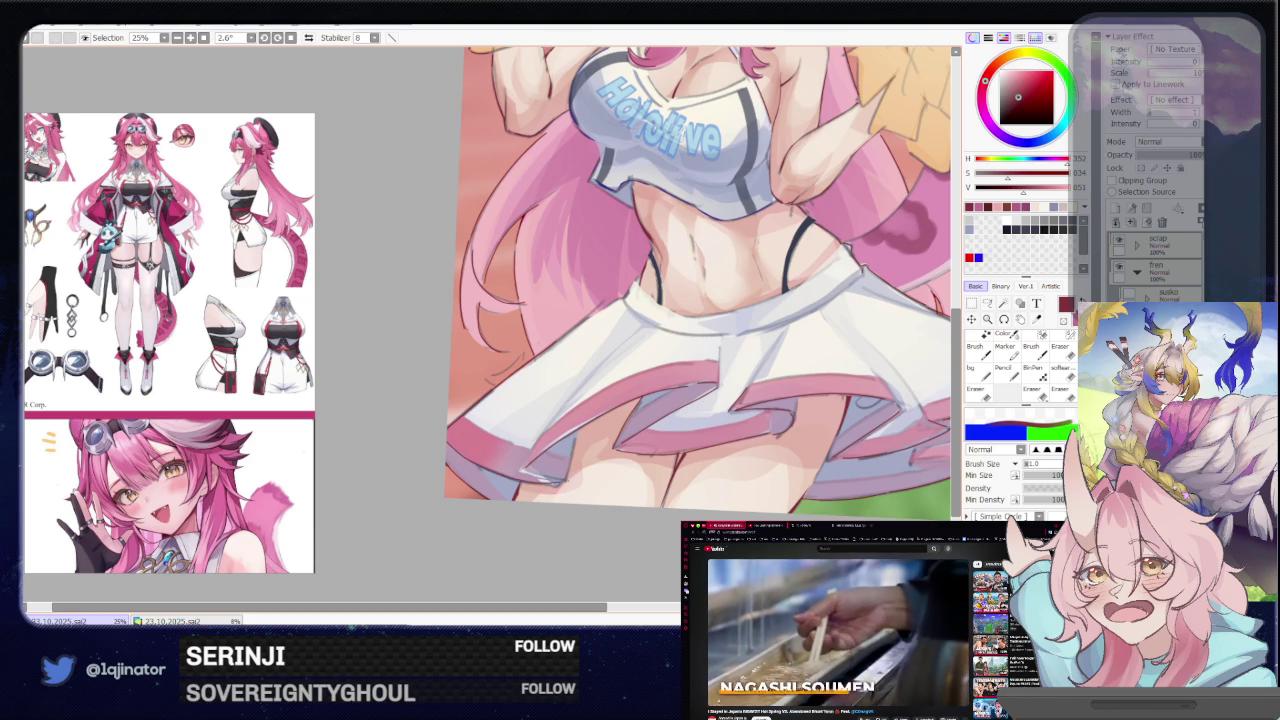
scroll(700, 280, "down", 3)
scroll(700, 280, "up", 3)
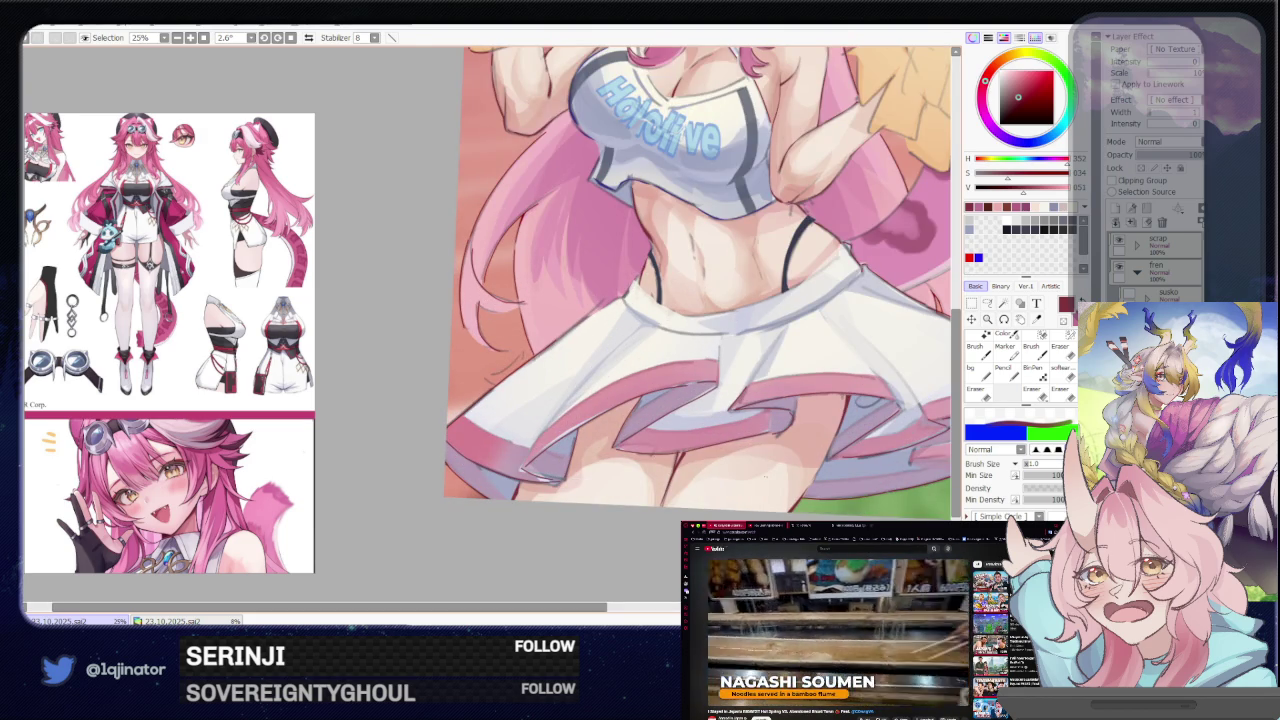
left_click_drag(804, 468, 659, 498)
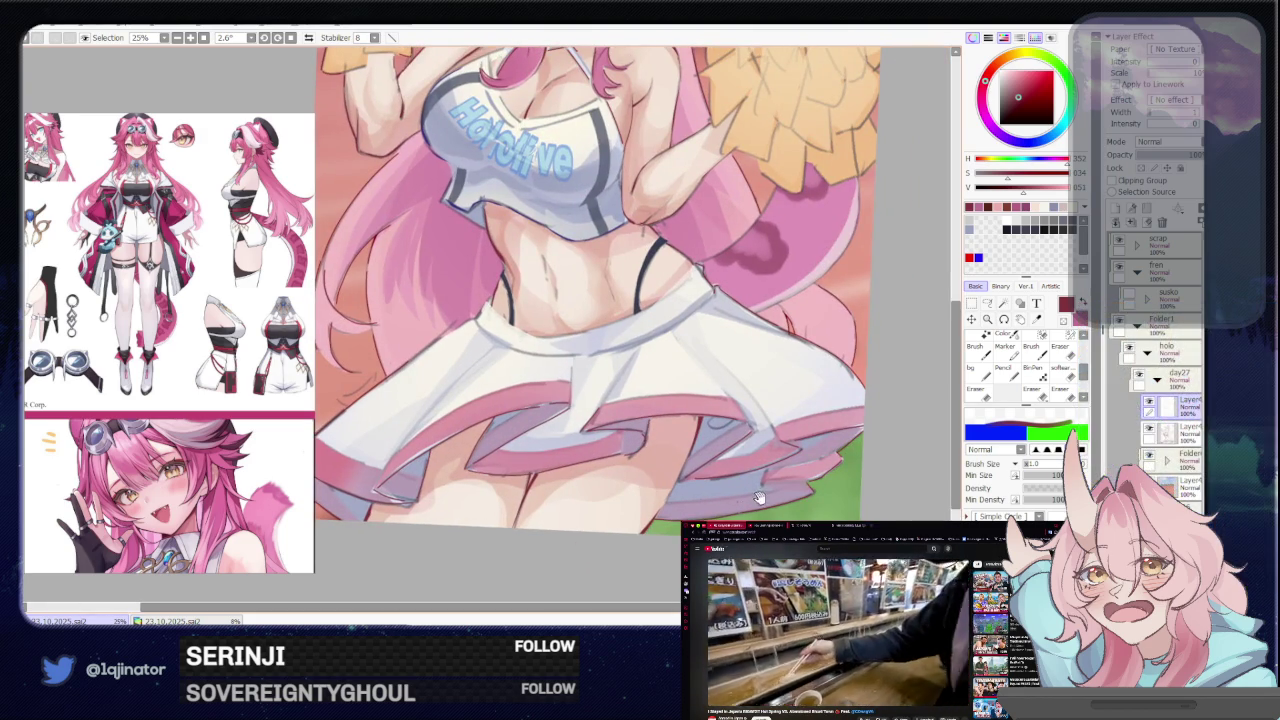
left_click_drag(759, 497, 713, 503)
scroll(725, 470, "down", 2)
left_click_drag(730, 450, 730, 476)
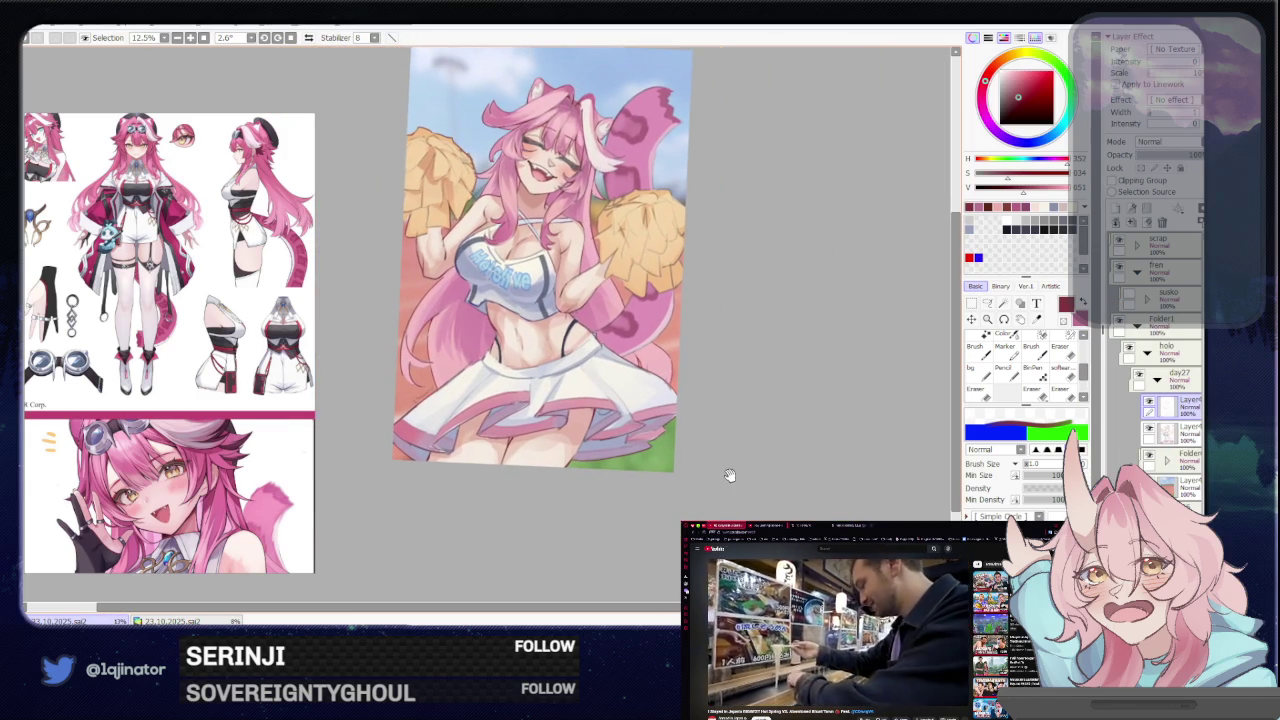
Pick near-white, then lasso and paint a small patch of the skirt
scroll(722, 476, "up", 1)
scroll(722, 476, "up", 1)
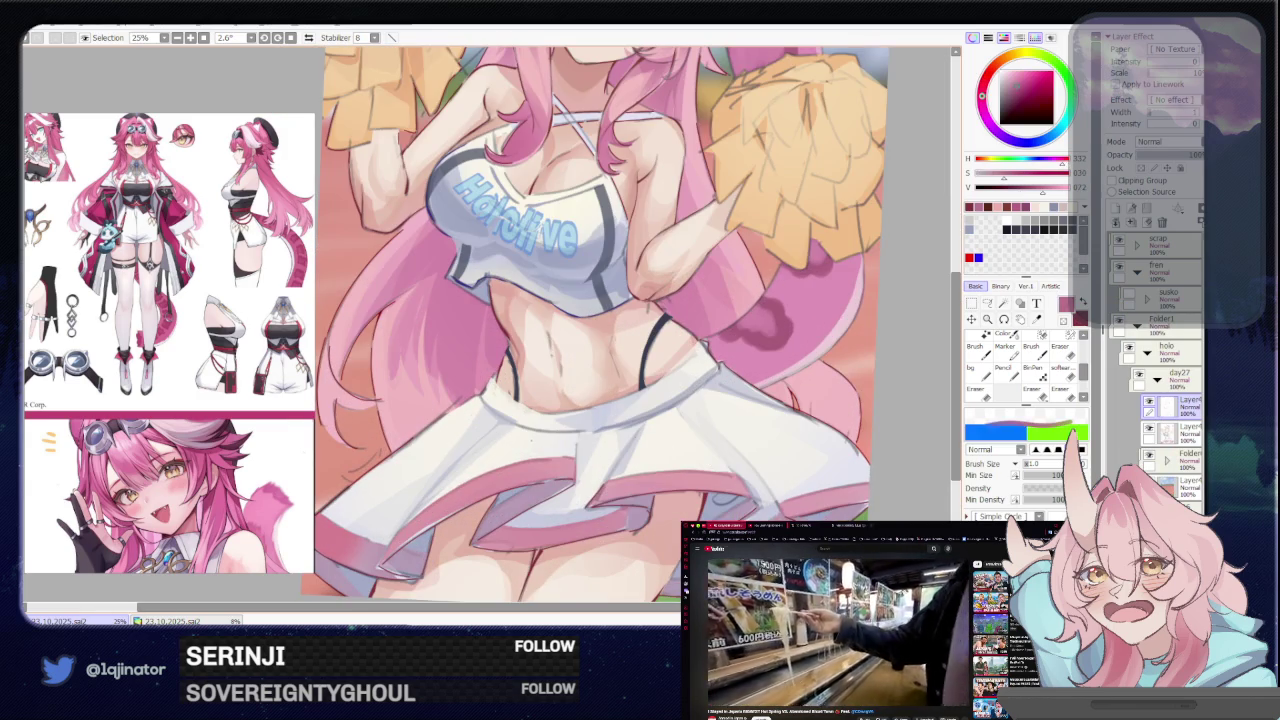
left_click(533, 437, "alt")
left_click(987, 302)
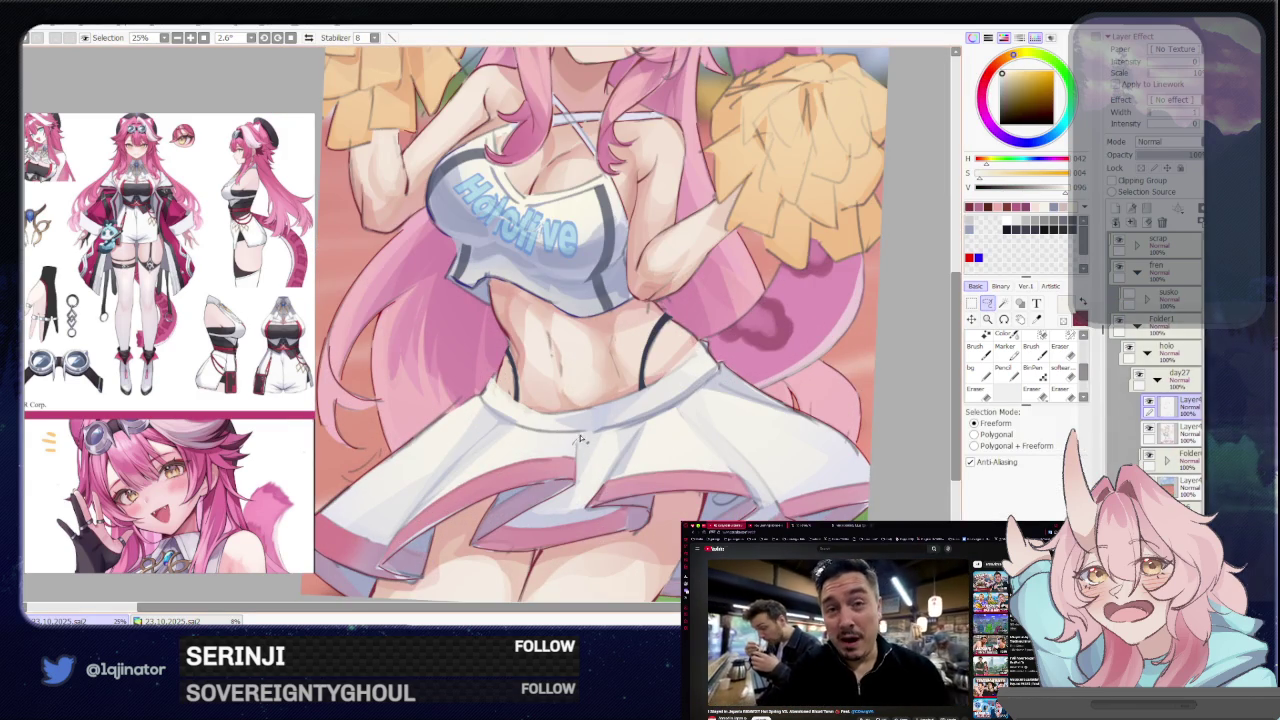
left_click_drag(580, 438, 578, 444)
key("b")
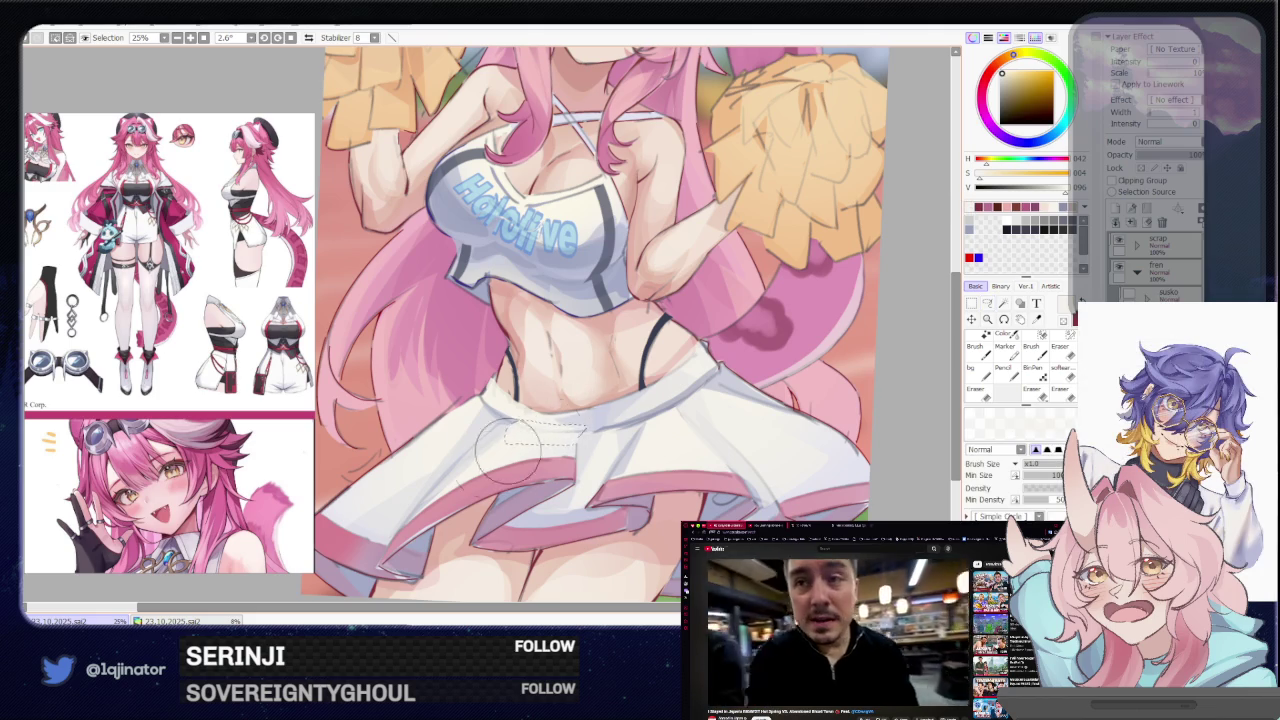
scroll(508, 452, "down", 2)
Tilt the view clockwise and save the finished canvas with Ctrl+S
key("l")
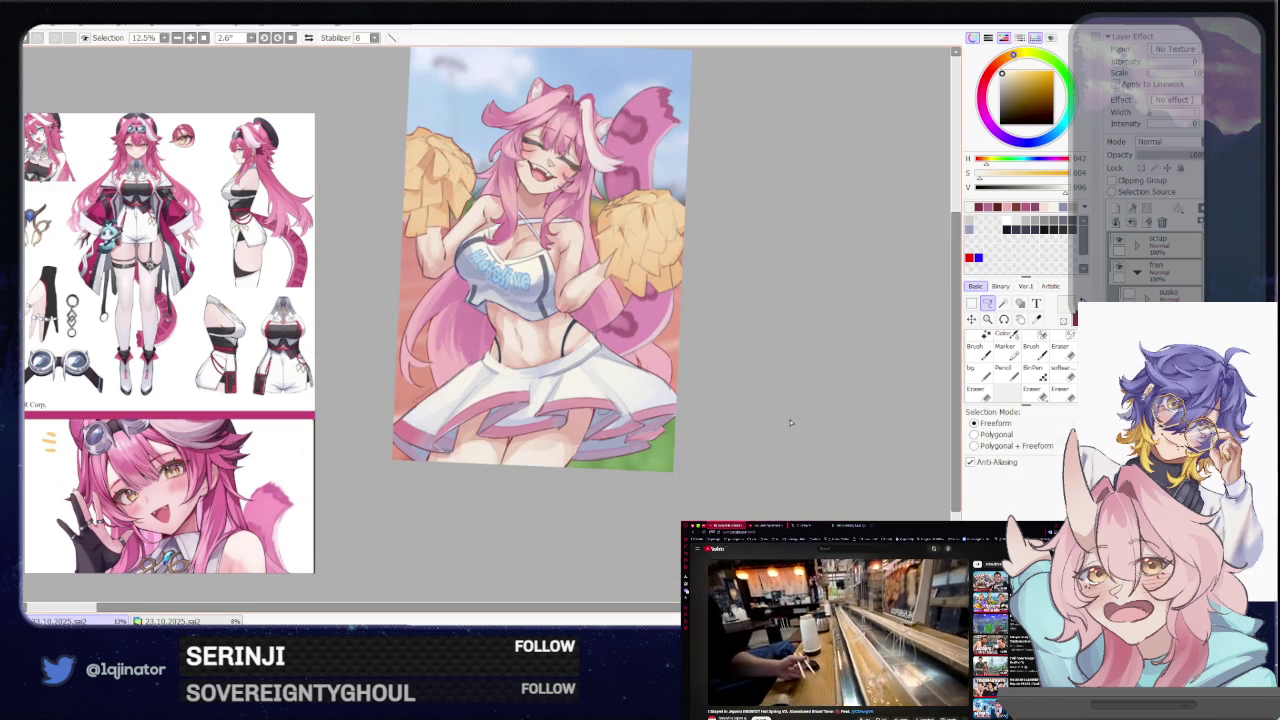
mouse_move(767, 454)
left_mouse_down()
mouse_move(753, 490)
mouse_move(746, 460)
left_mouse_up()
key("ctrl+s")
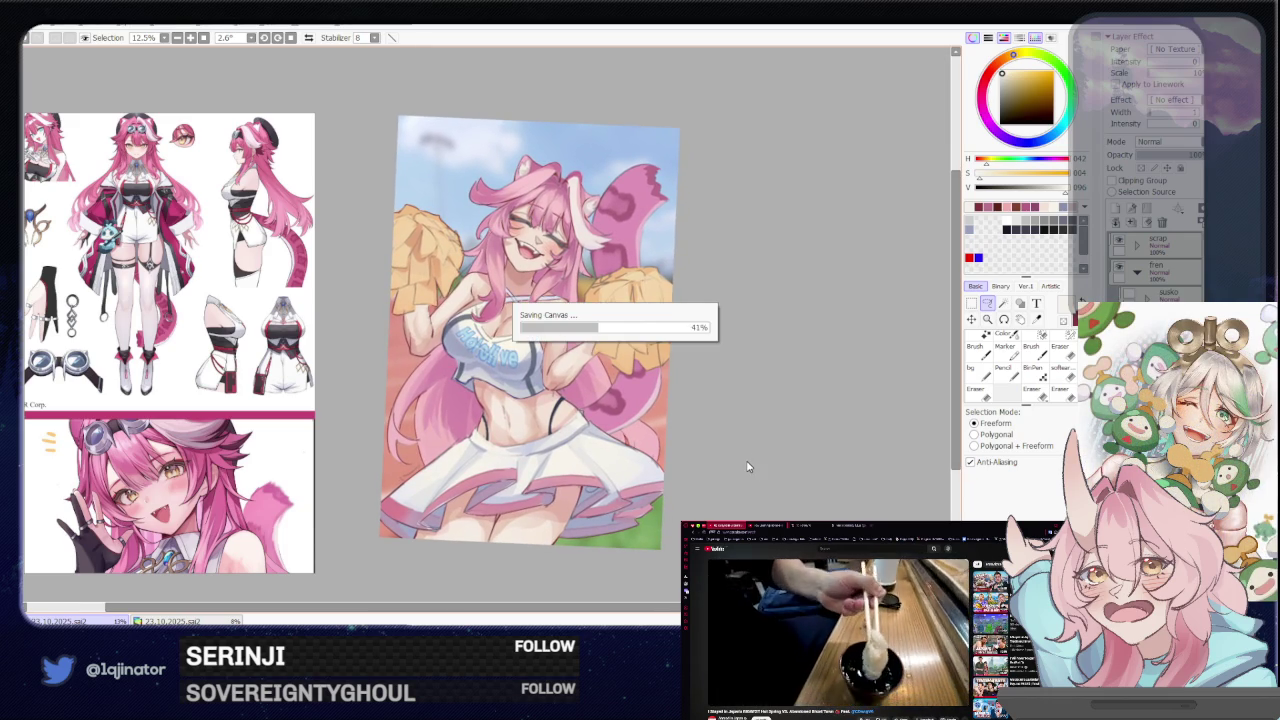